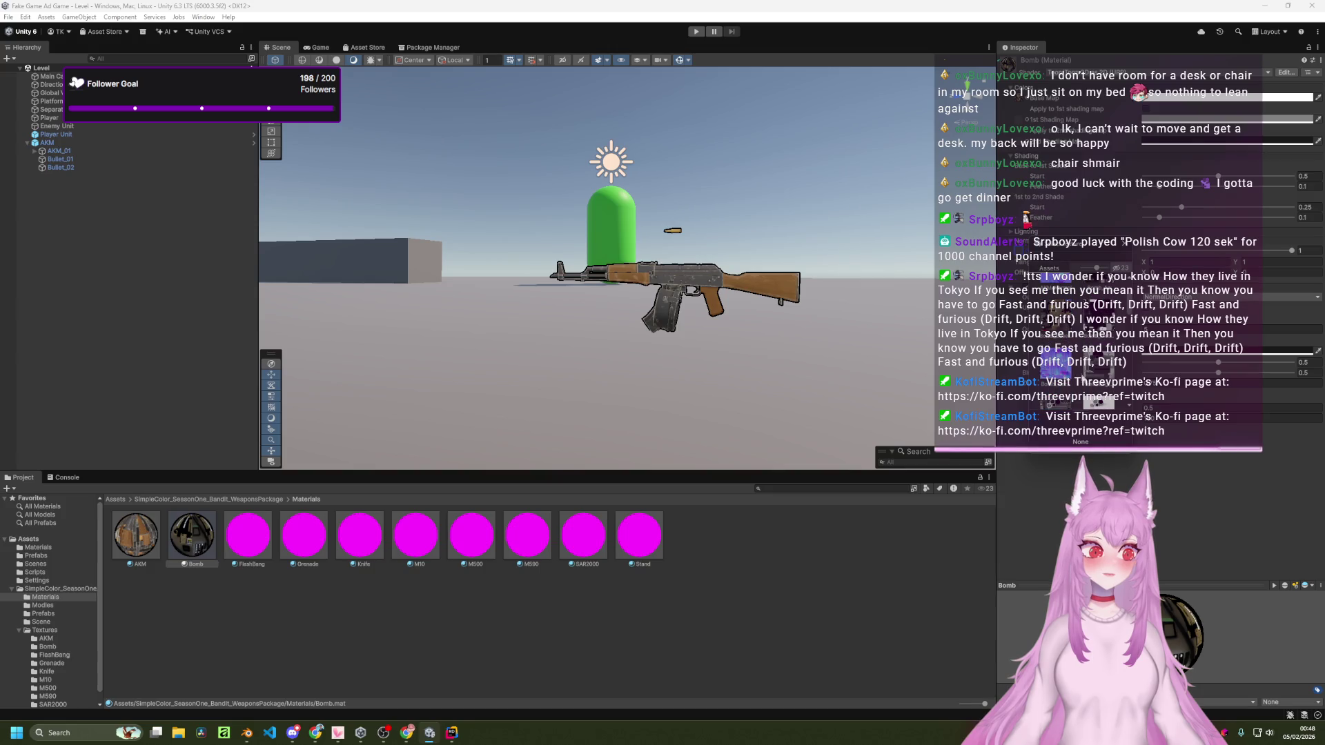
# Step: Assign the picked texture to the Bomb material and close the Select Texture picker
pyautogui.doubleClick(1095, 359)
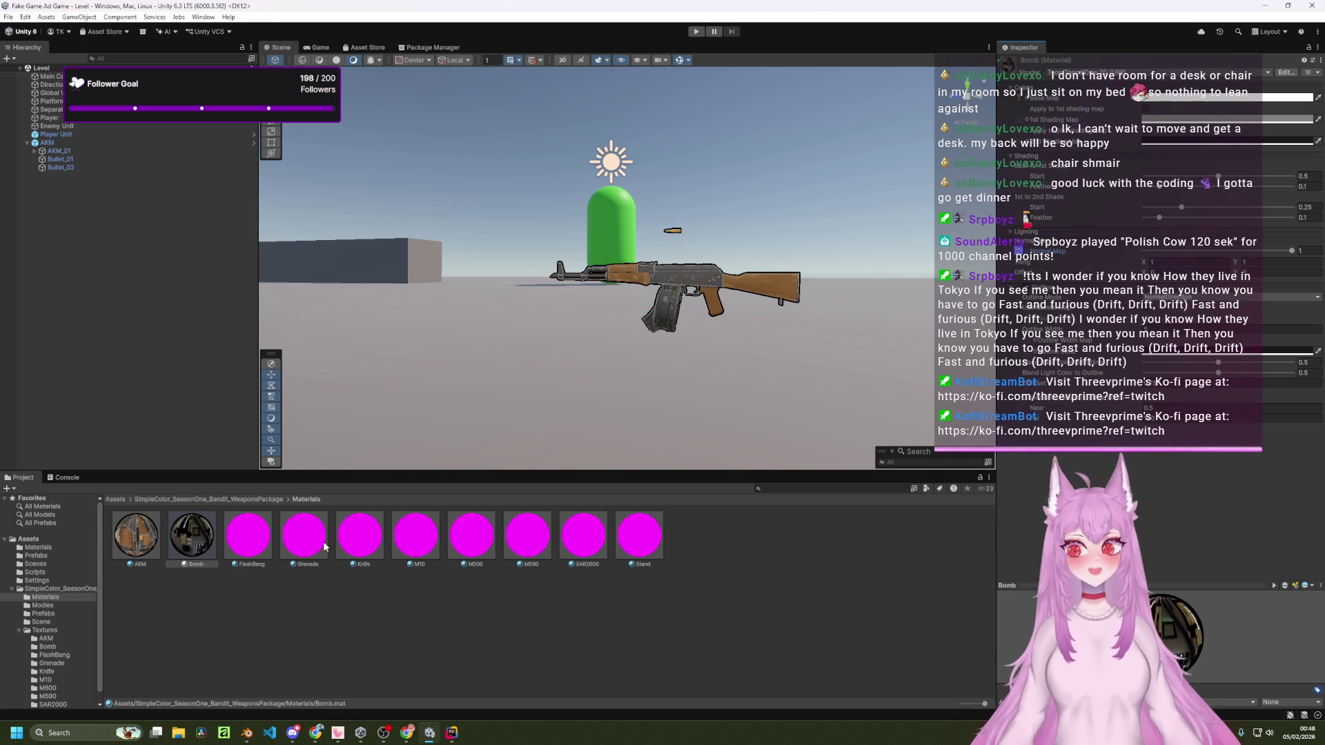
# Step: Change the FlashBang material's shader to Toon > Toon
pyautogui.click(248, 534)
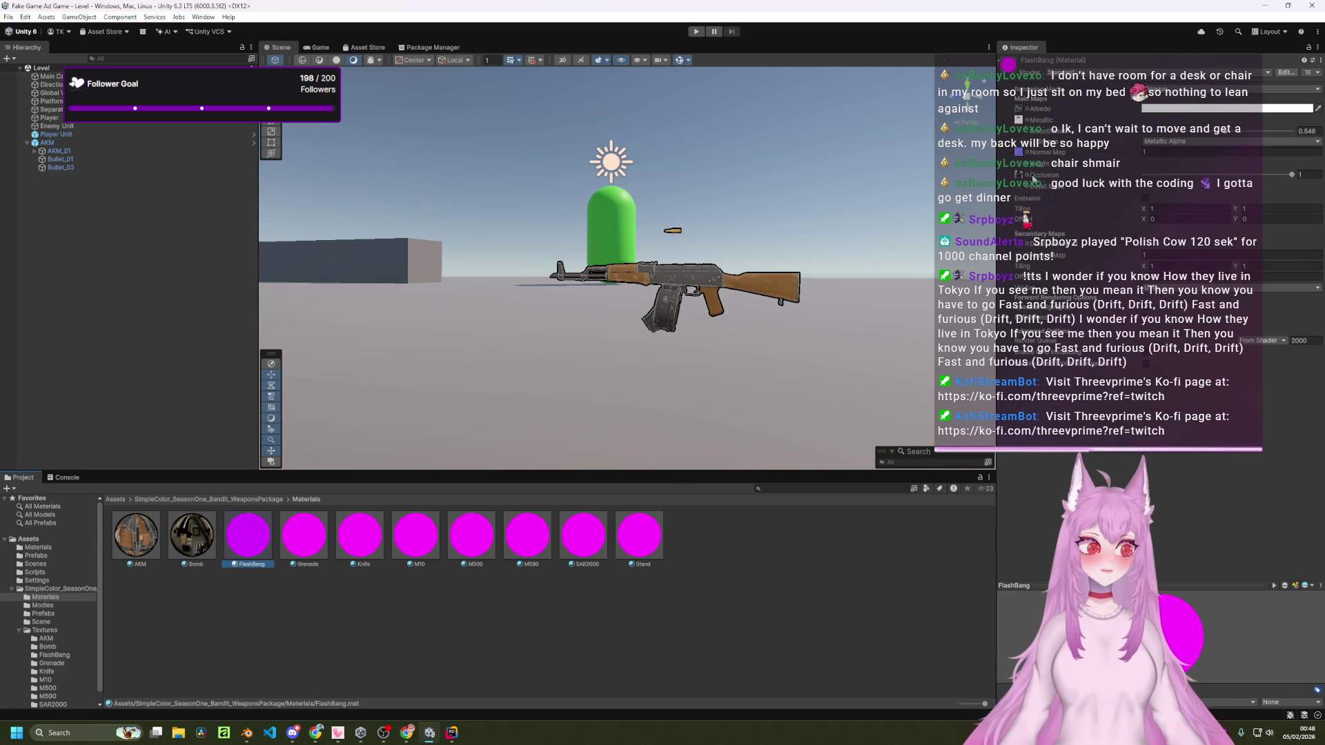
pyautogui.click(1091, 73)
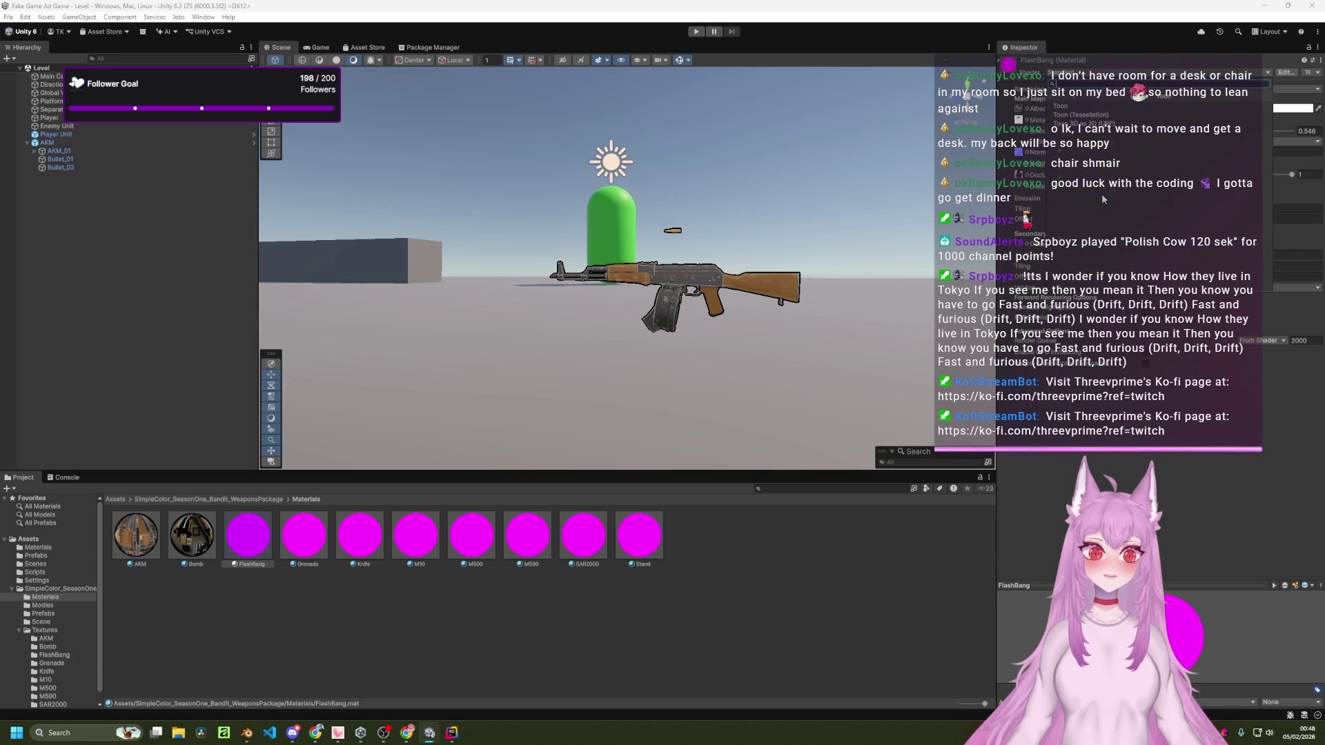
pyautogui.click(1101, 193)
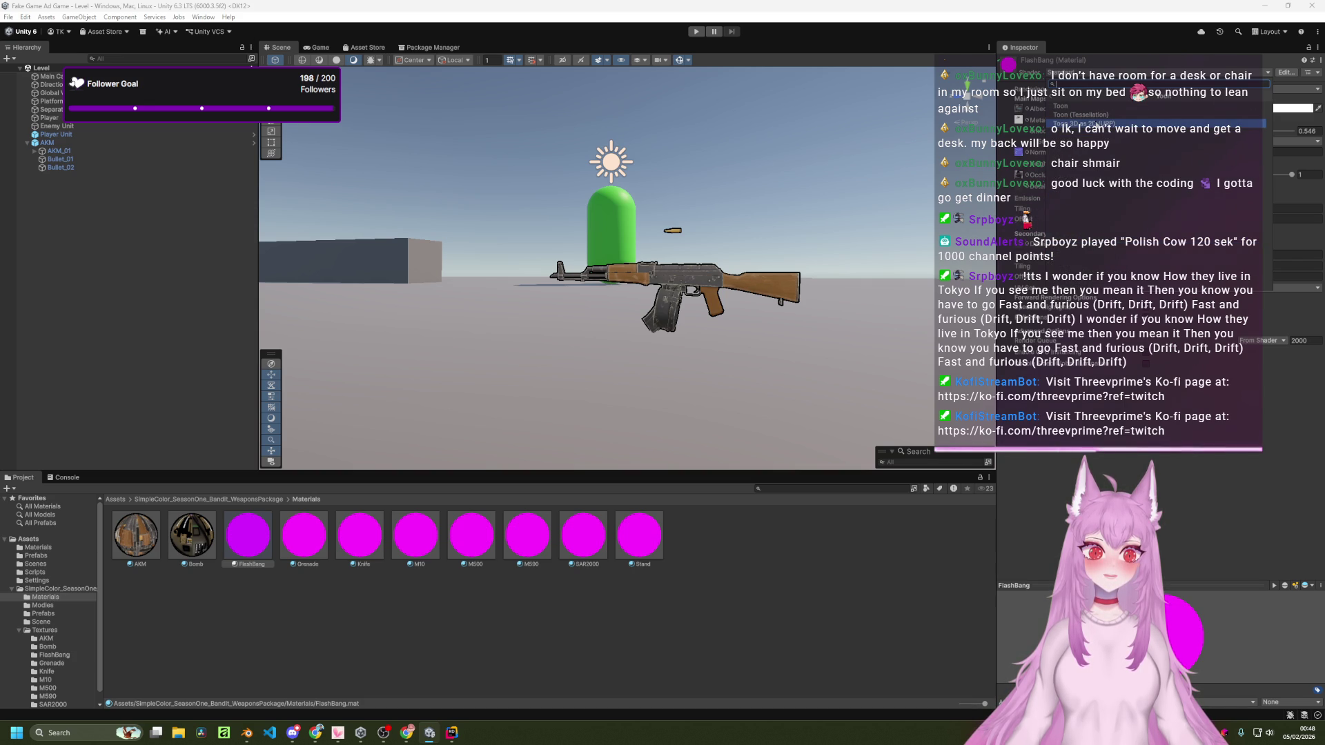
pyautogui.click(1087, 122)
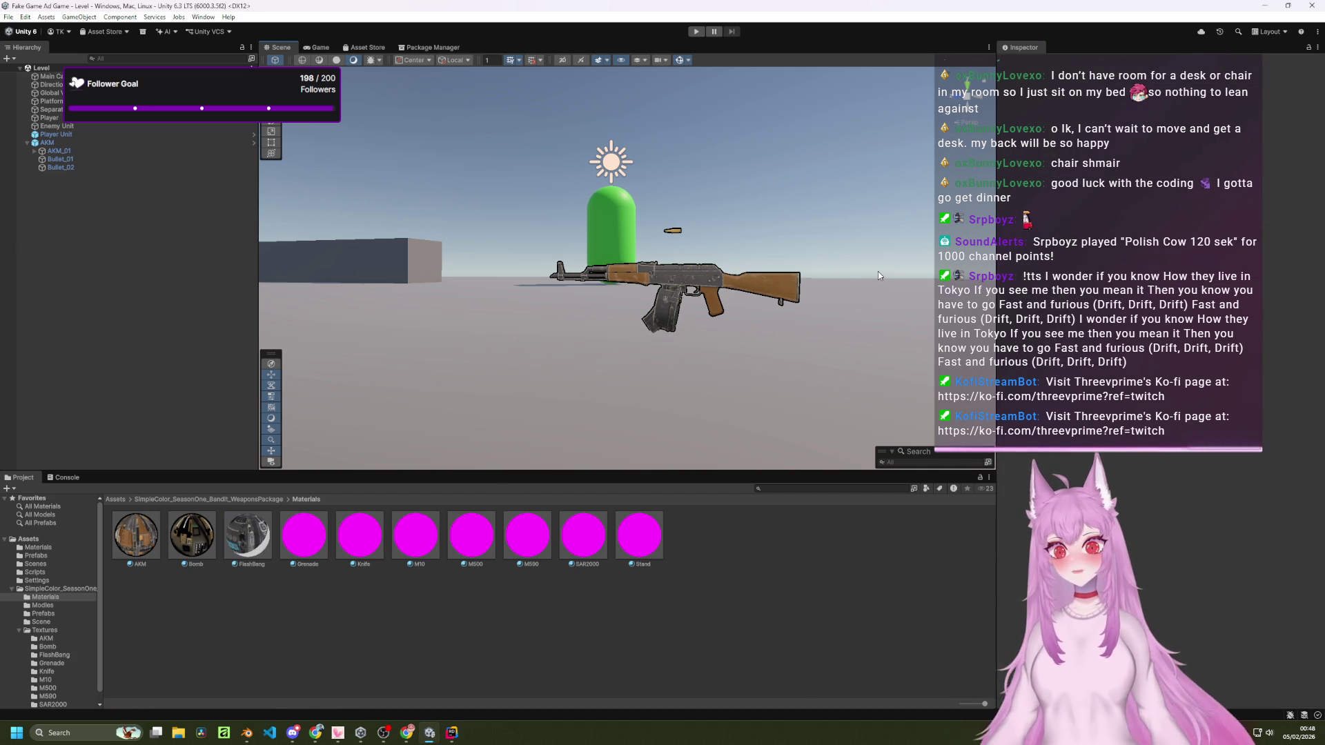
# Step: Set the FlashBang material's shader to Toon 3D as 2D (URP)
pyautogui.click(248, 537)
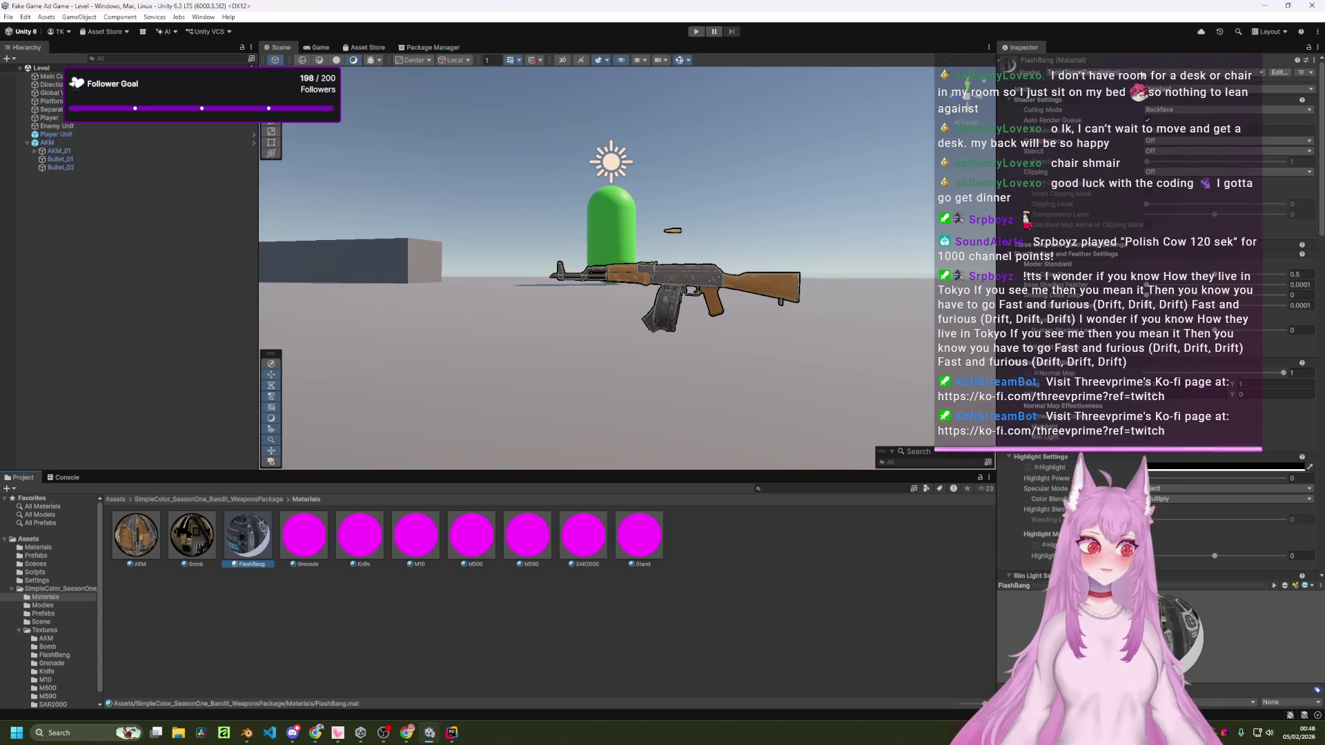
pyautogui.click(1142, 73)
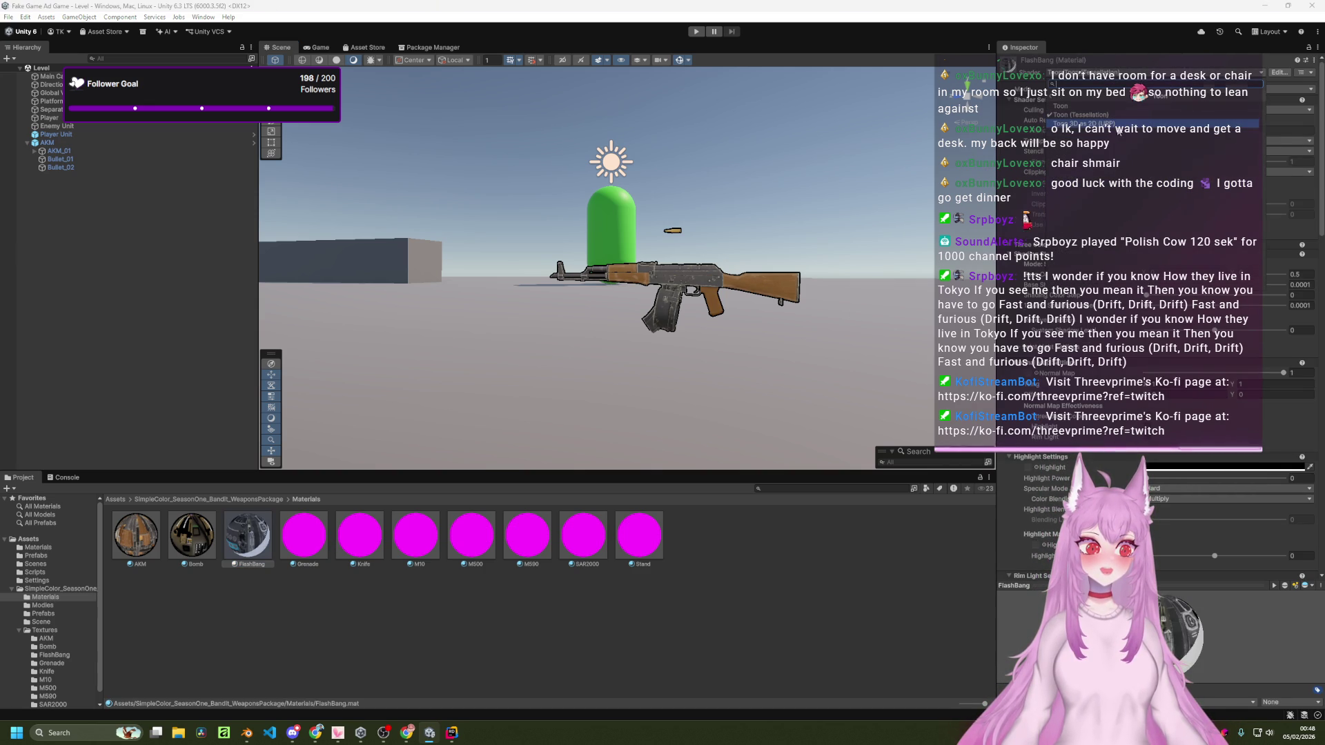
pyautogui.click(1118, 127)
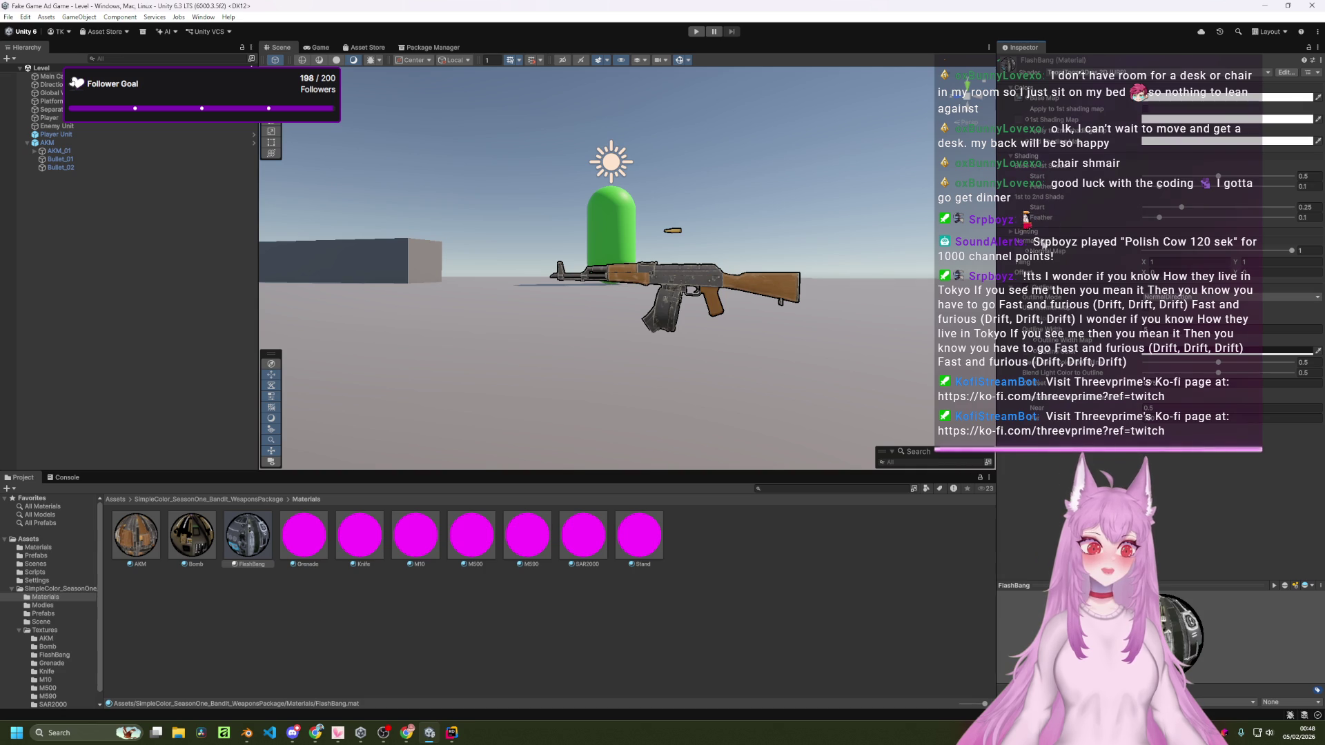
# Step: Check a FlashBang texture slot's chooser and the Lighting foldout without changing anything
pyautogui.click(1021, 252)
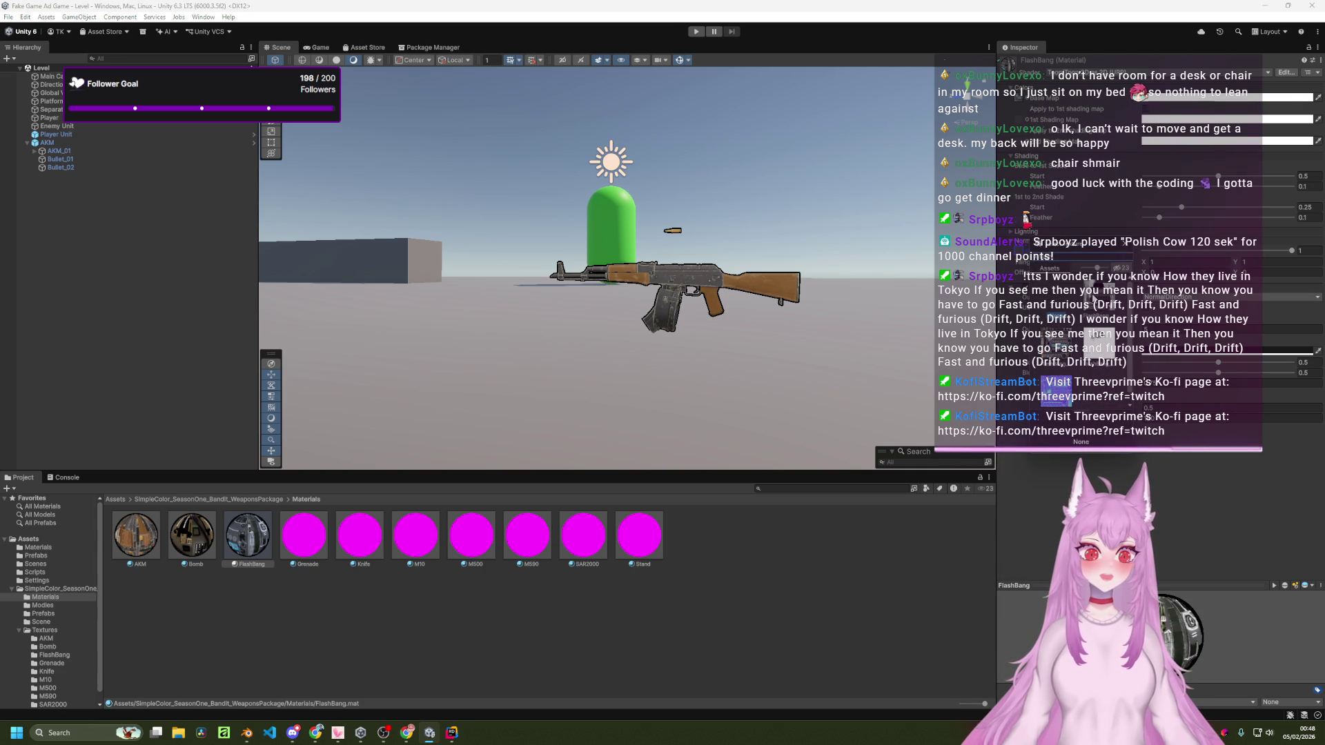
pyautogui.click(1063, 387)
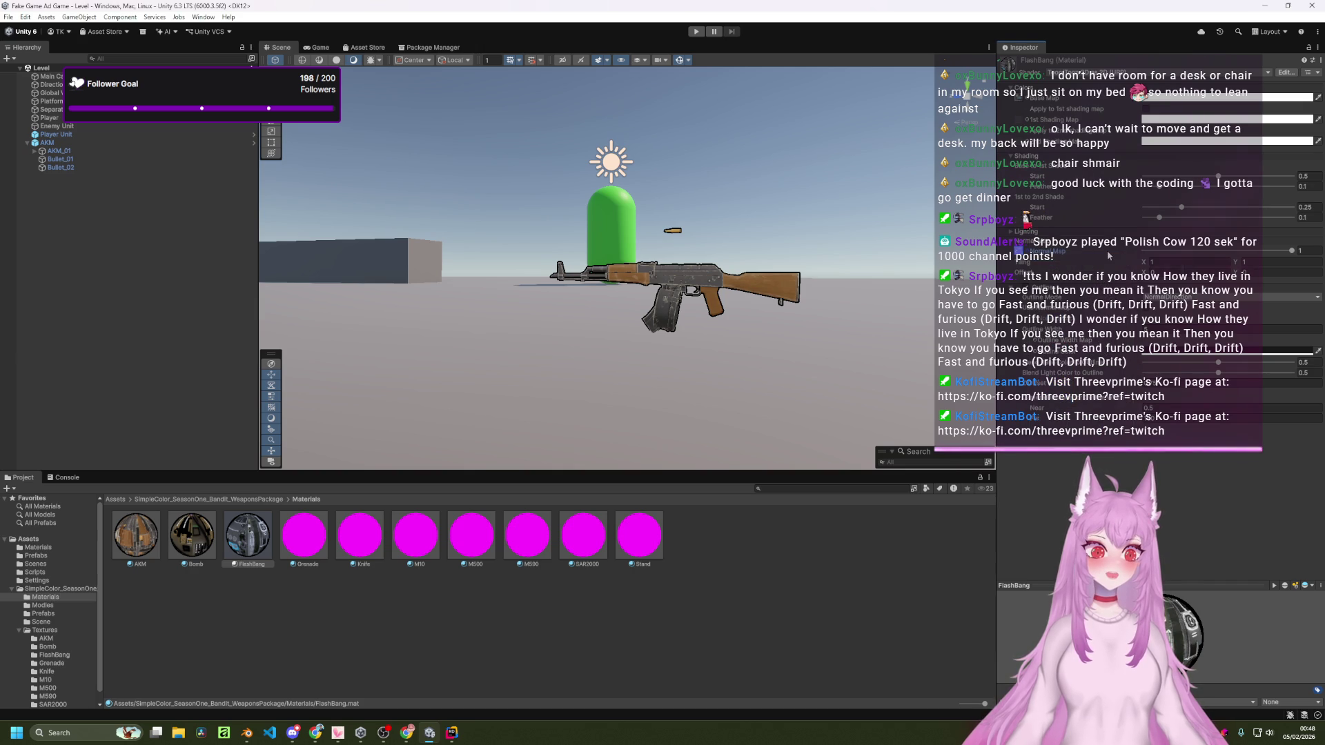
pyautogui.click(1015, 237)
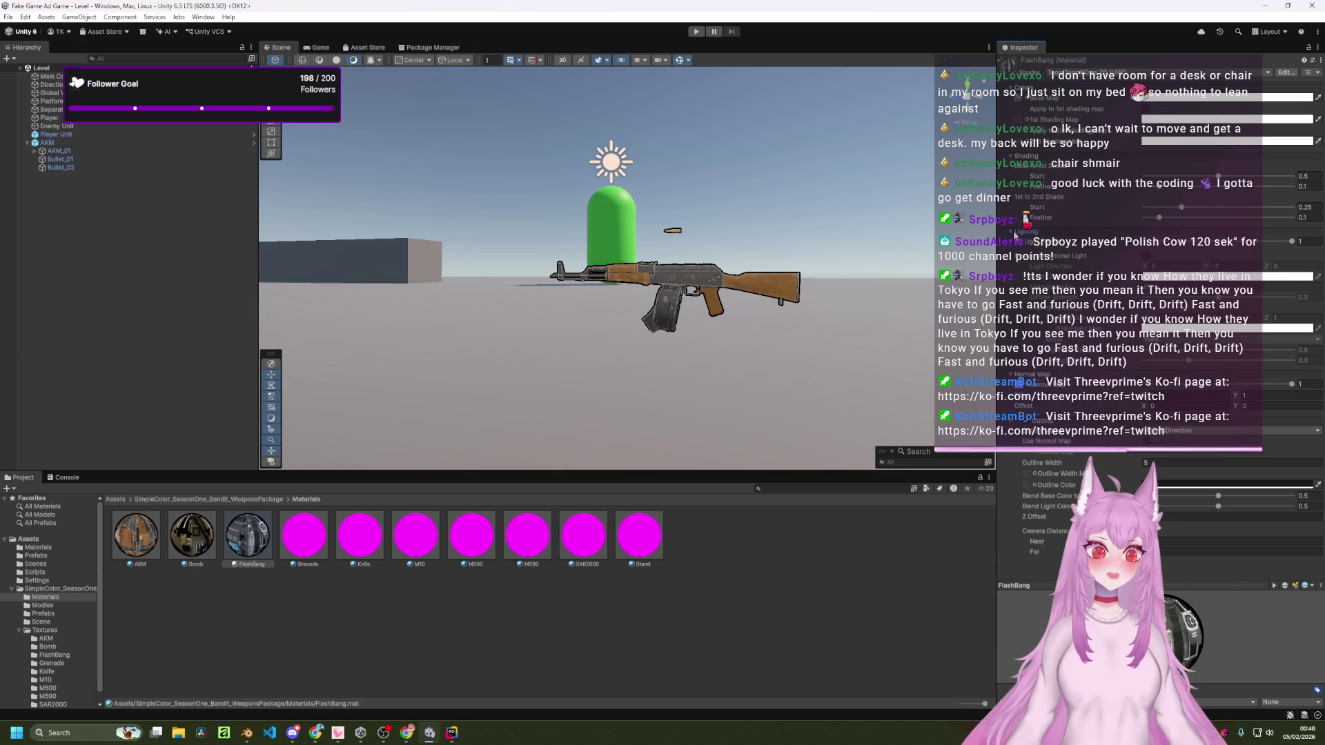
pyautogui.click(1015, 236)
# Step: Set the Grenade material's shader to Toon 3D as 2D (URP)
pyautogui.click(298, 547)
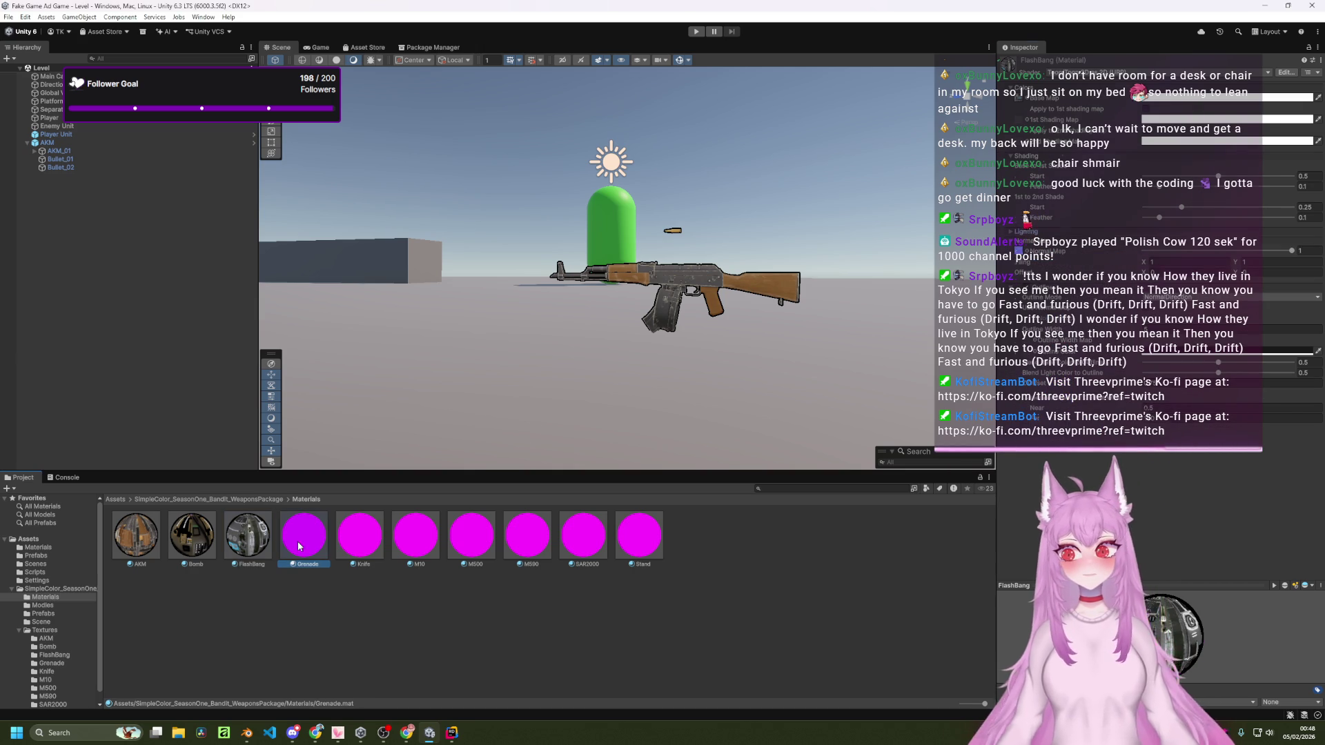
pyautogui.click(1097, 72)
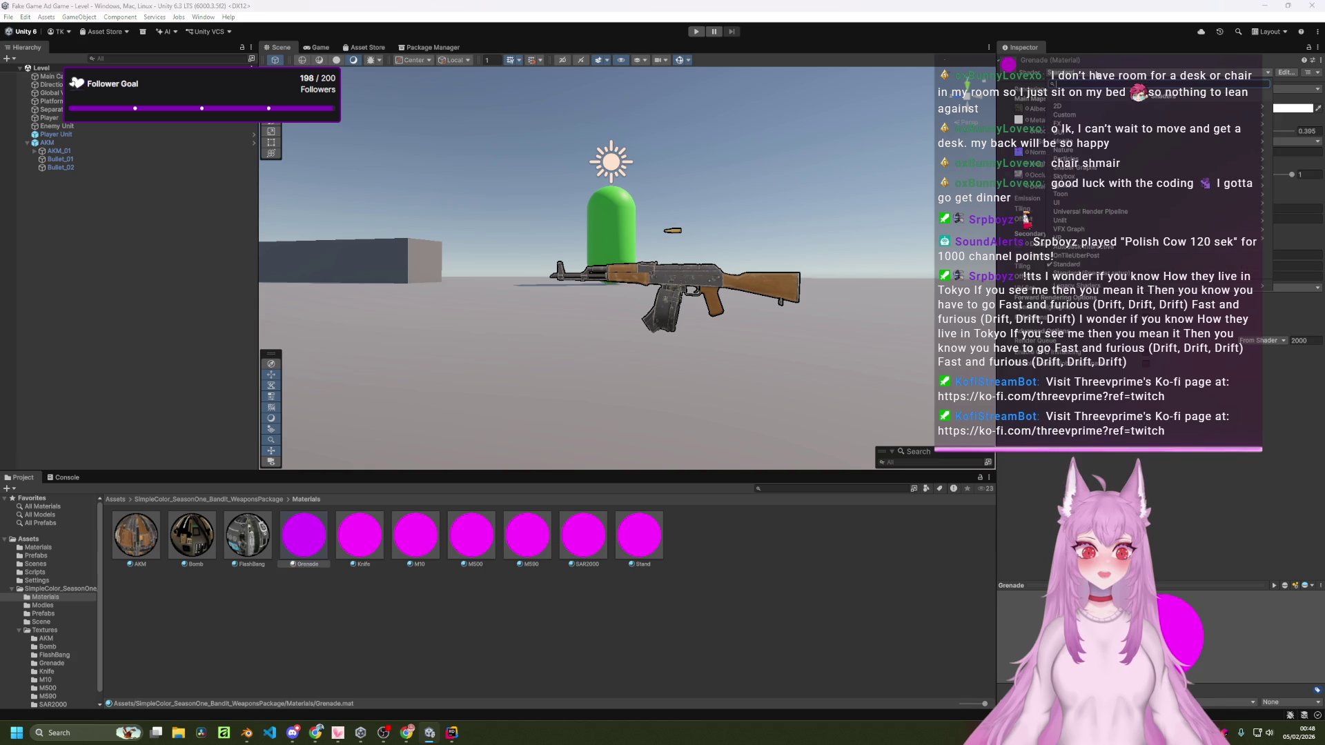
pyautogui.click(1097, 194)
pyautogui.click(1101, 124)
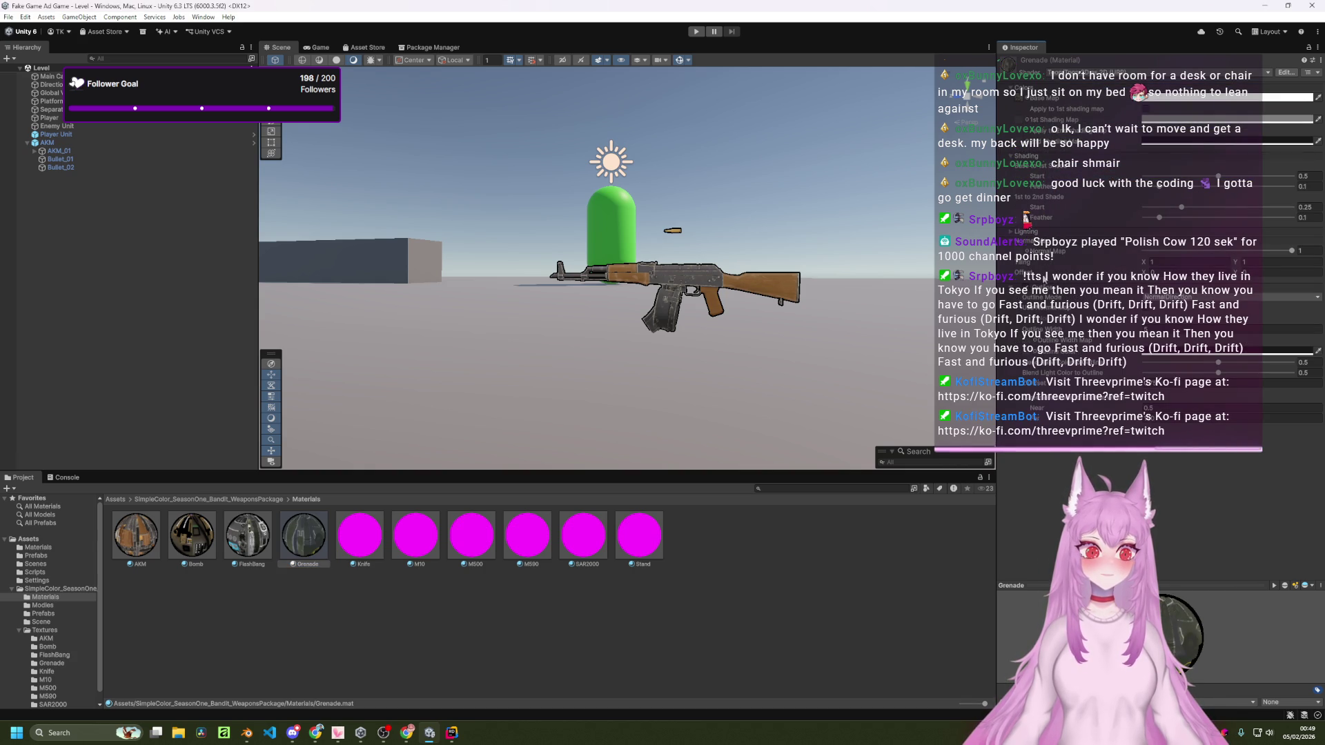
# Step: Assign a 2048x2048 texture to the Grenade material's map slot
pyautogui.click(1043, 277)
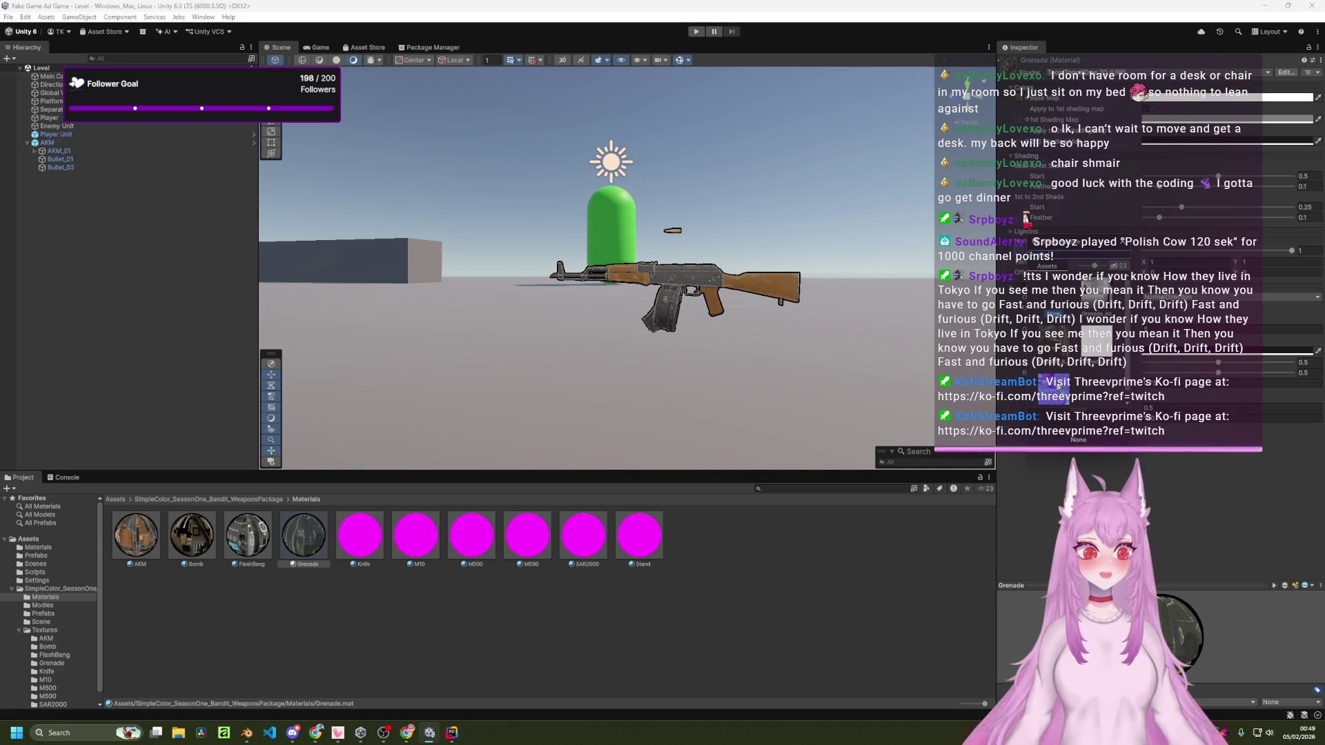
pyautogui.click(1059, 387)
pyautogui.doubleClick(1058, 386)
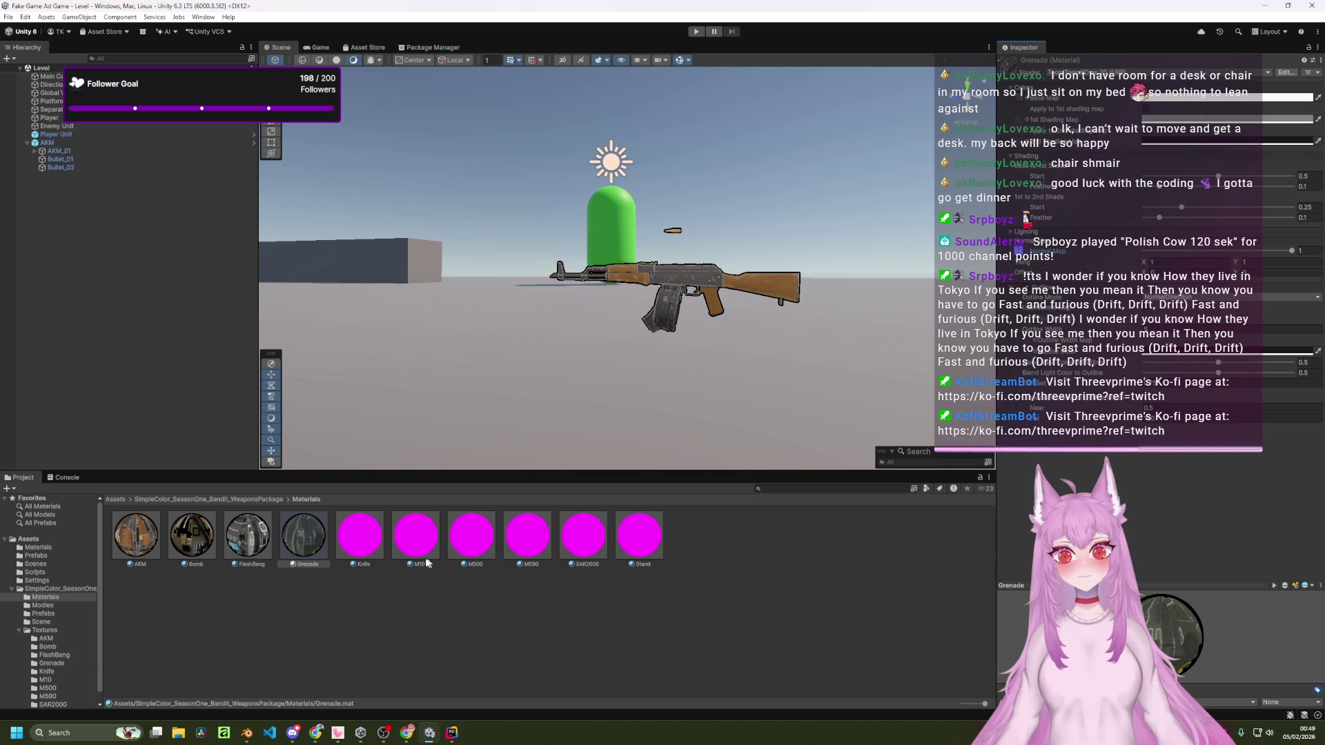
# Step: Assign an AKM texture, found by searching 'akm', to AKM's 1st Shading Map
pyautogui.click(134, 541)
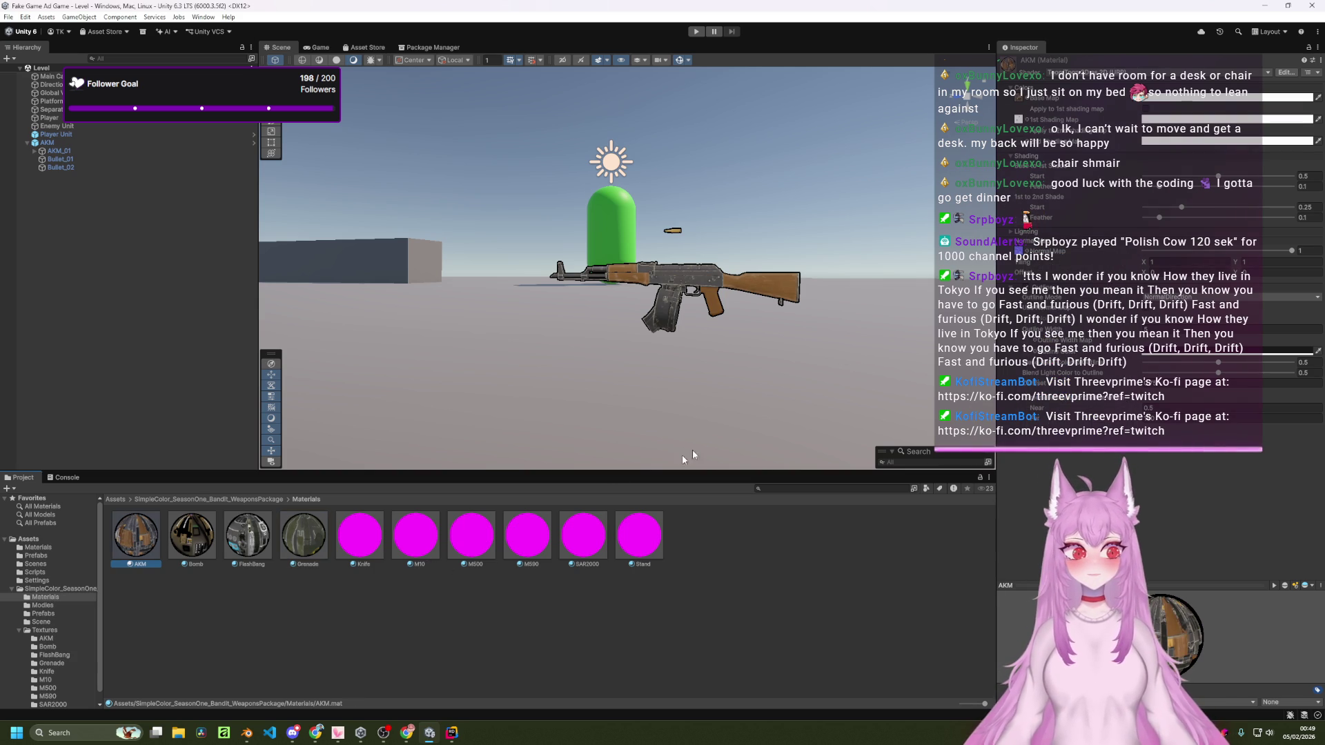
pyautogui.click(1018, 121)
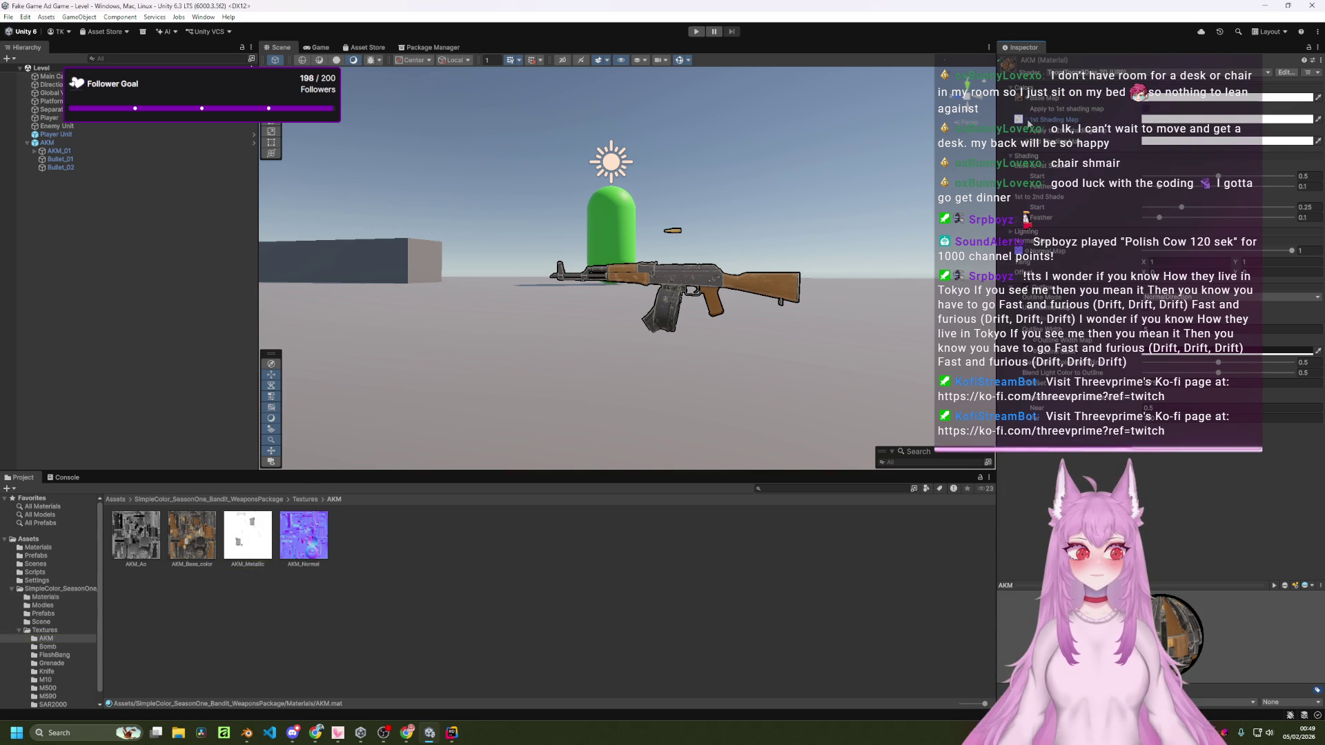
pyautogui.click(1028, 123)
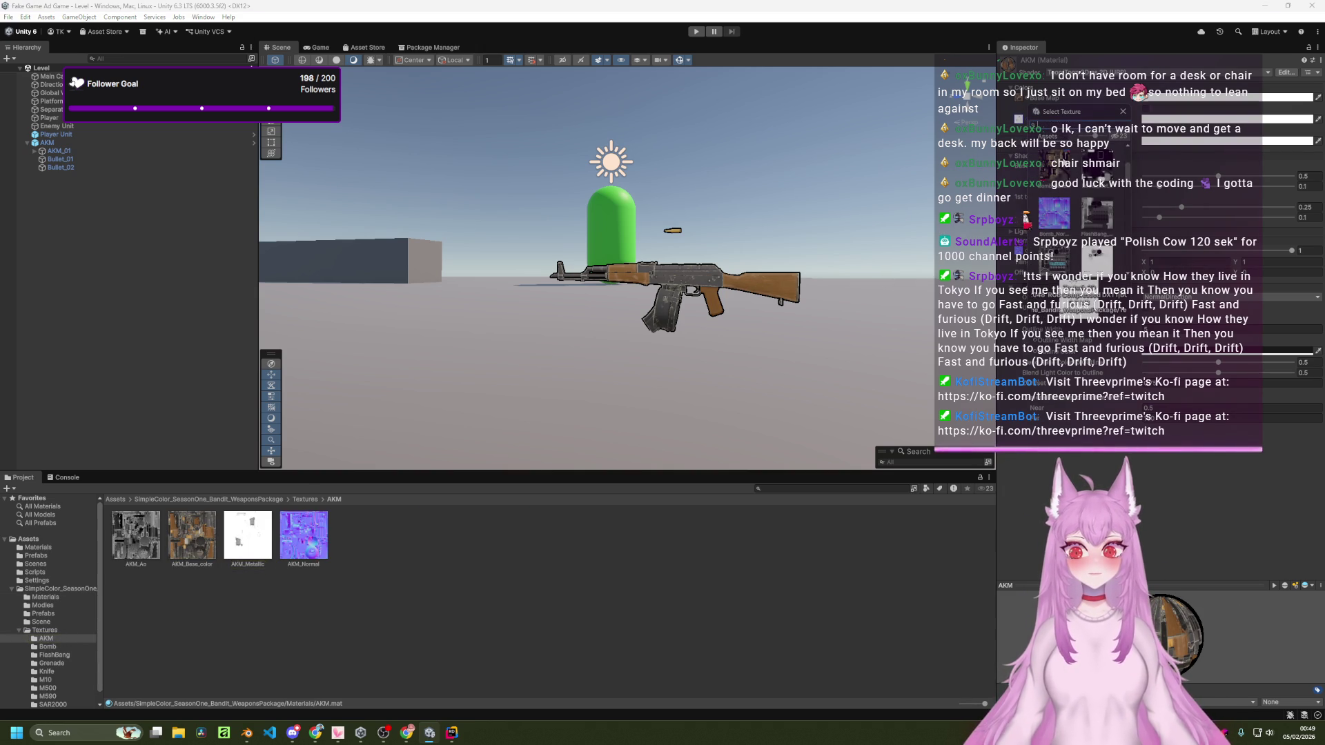
pyautogui.write('akm')
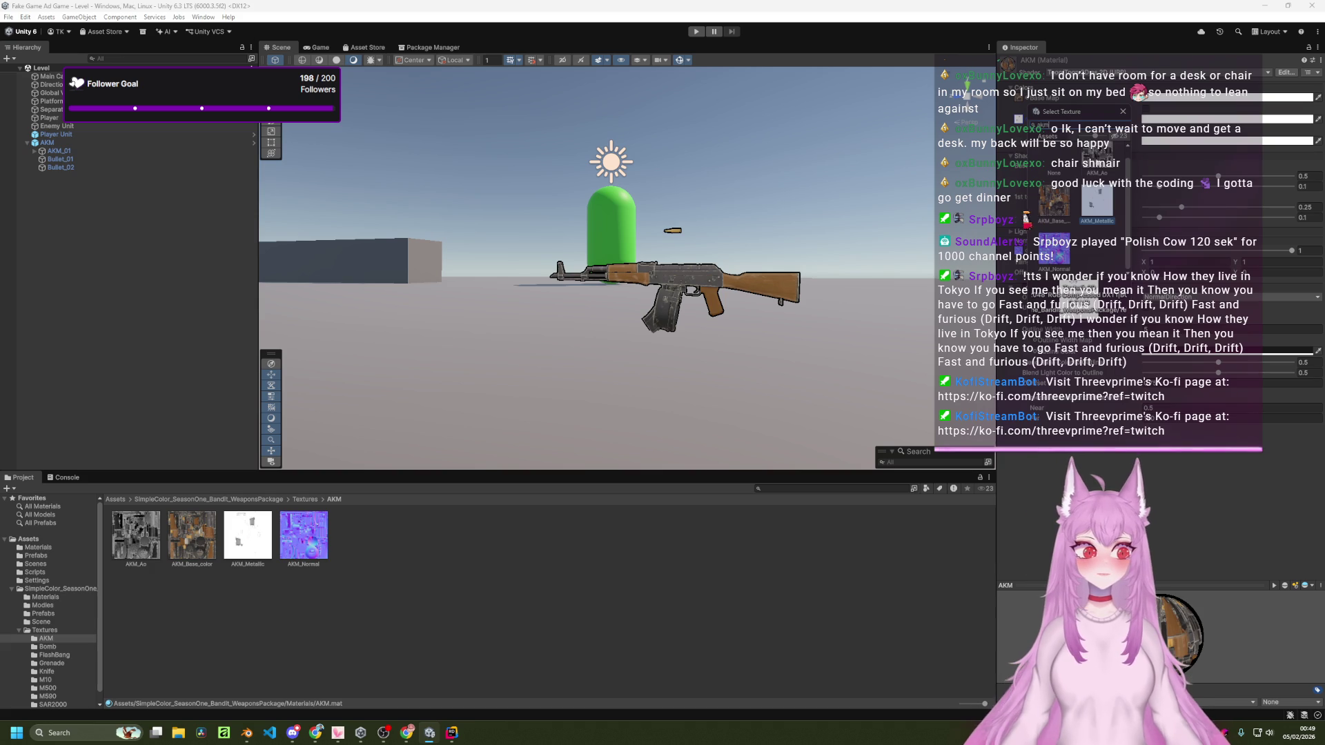
pyautogui.doubleClick(1098, 162)
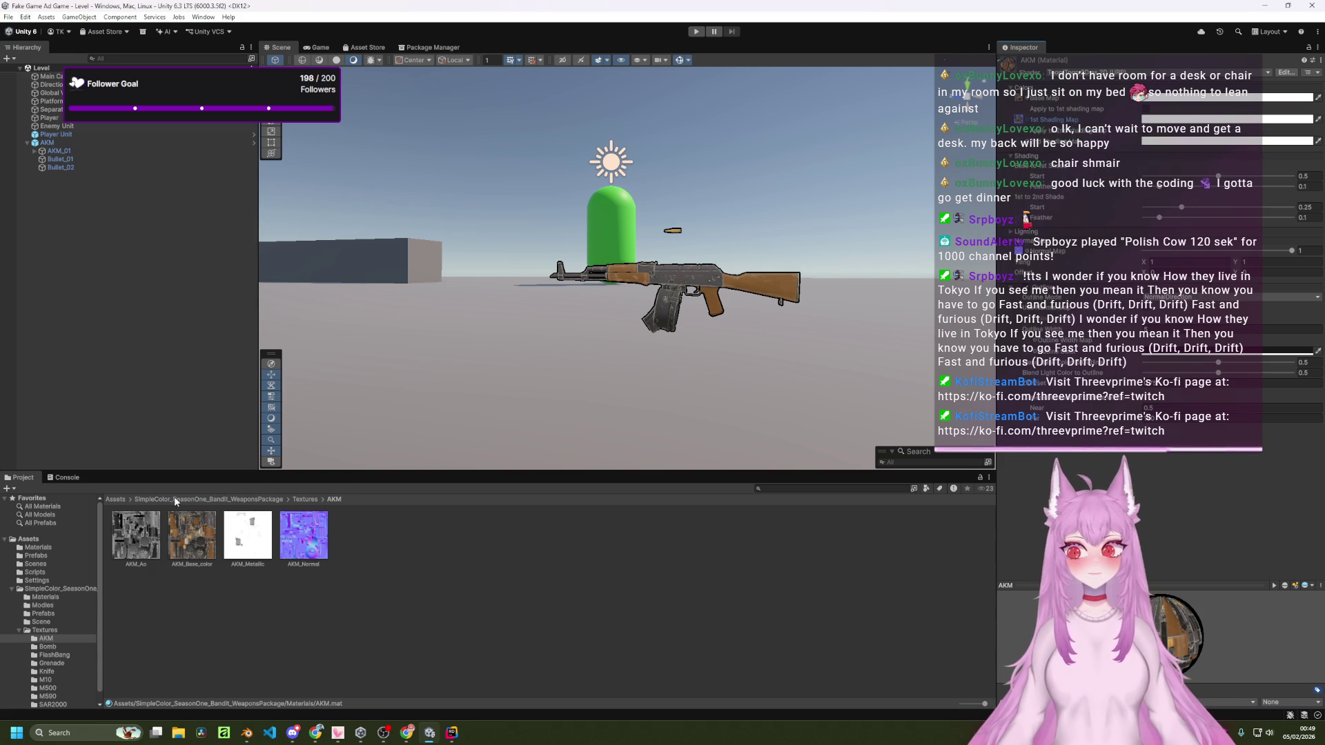
# Step: Browse the Project window to the weapons package Materials folder and select Bomb
pyautogui.click(115, 500)
pyautogui.click(144, 550)
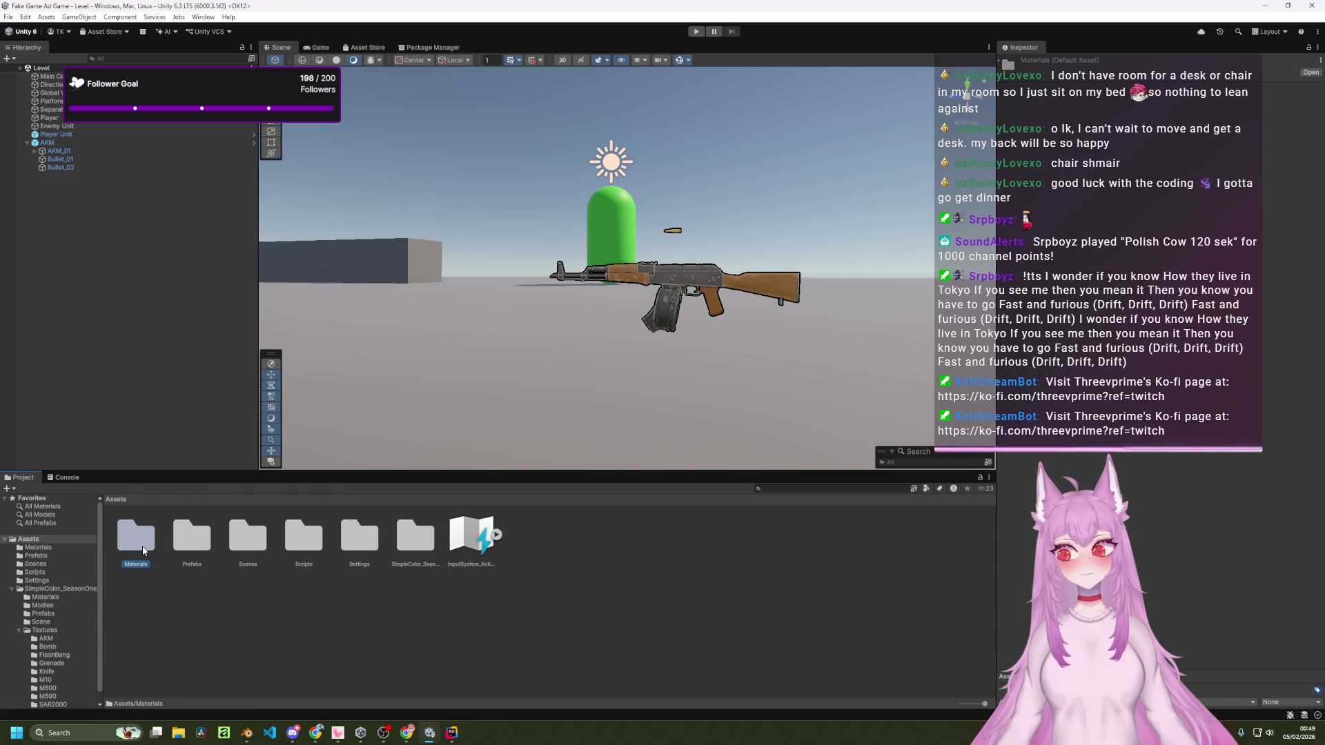
pyautogui.doubleClick(153, 549)
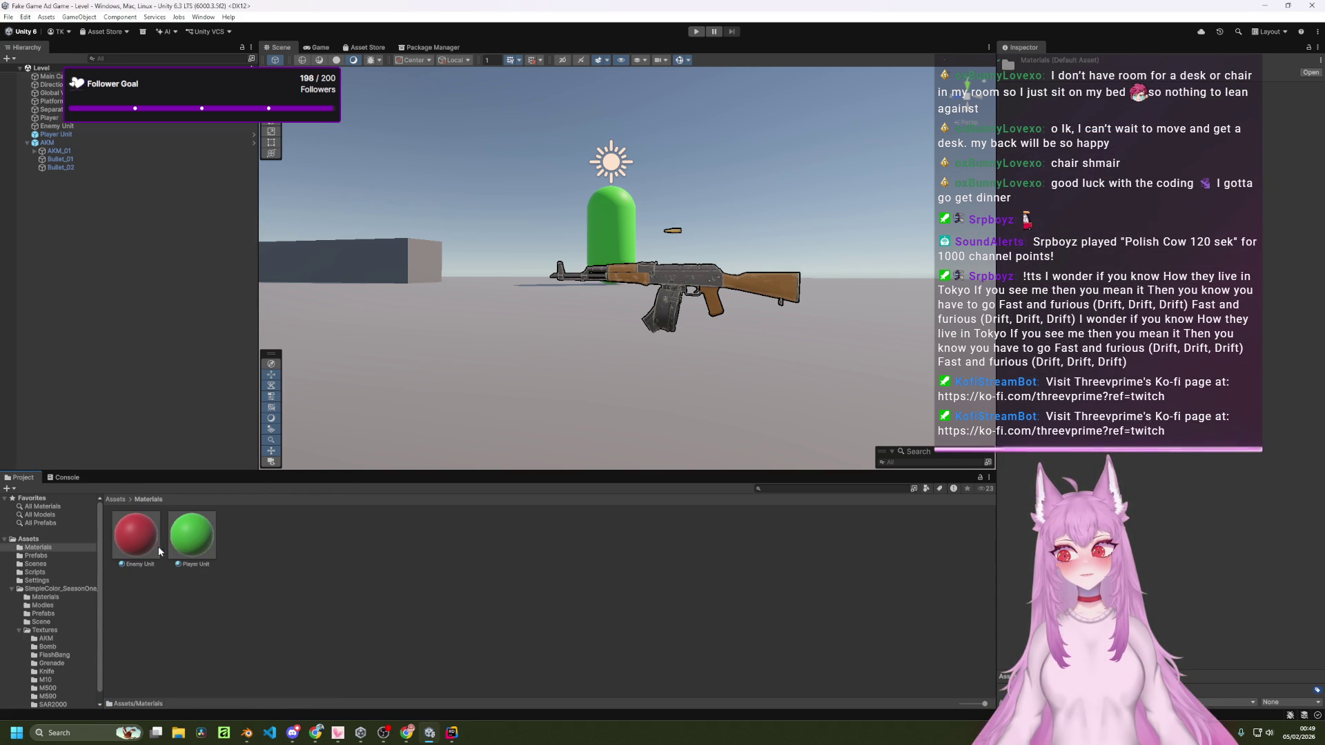
pyautogui.click(114, 500)
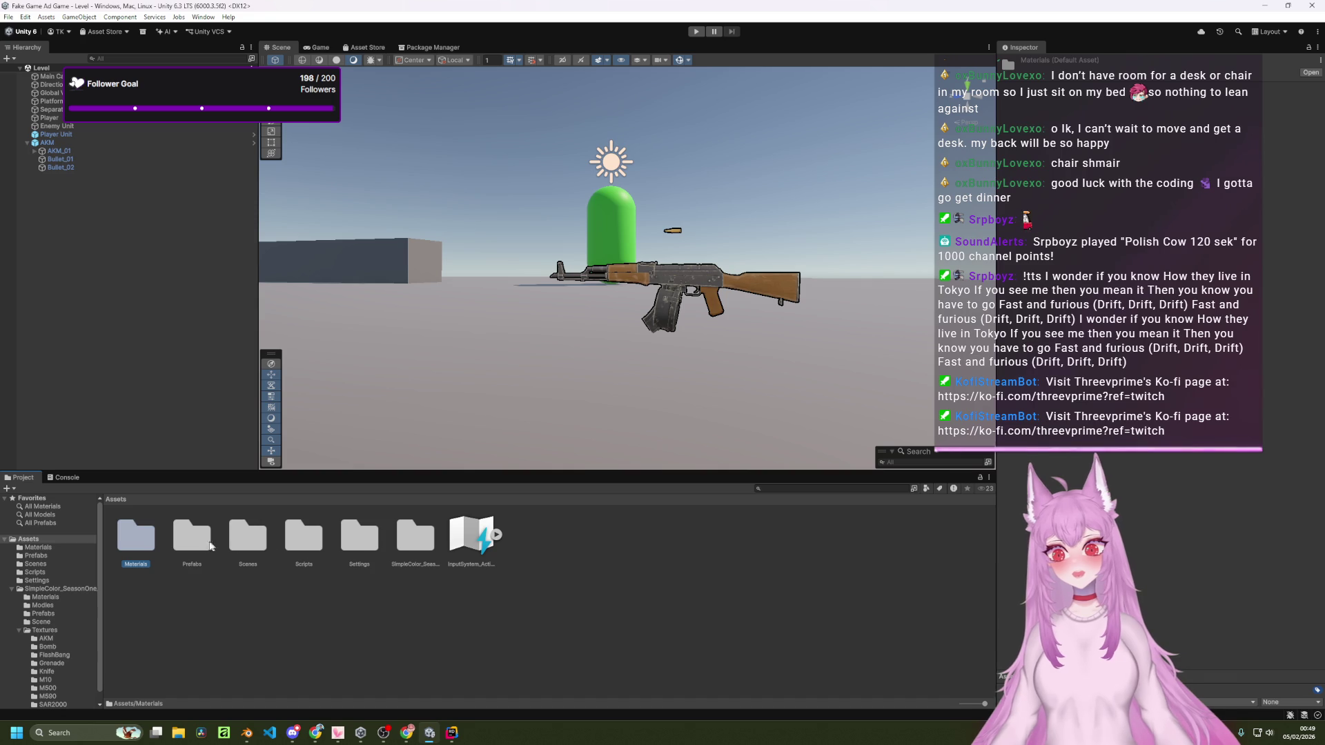
pyautogui.doubleClick(200, 545)
pyautogui.click(111, 500)
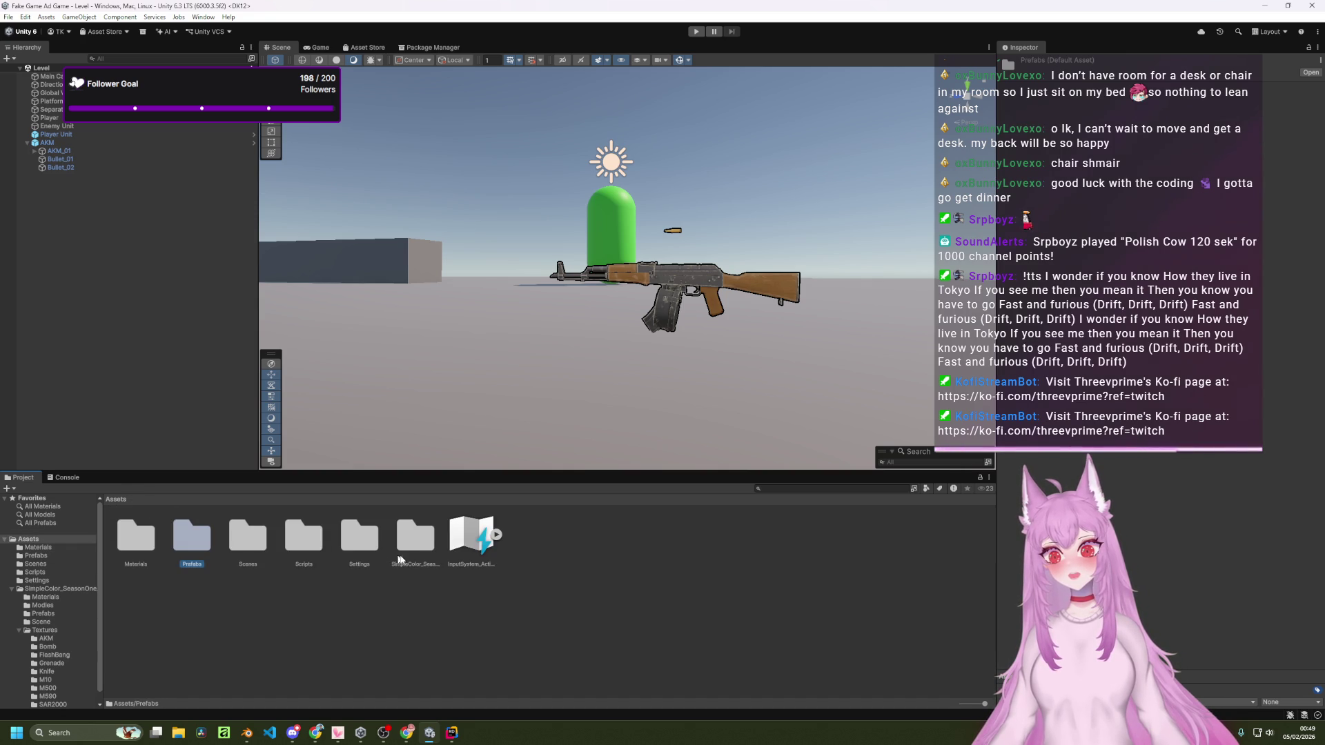
pyautogui.doubleClick(410, 544)
pyautogui.doubleClick(154, 539)
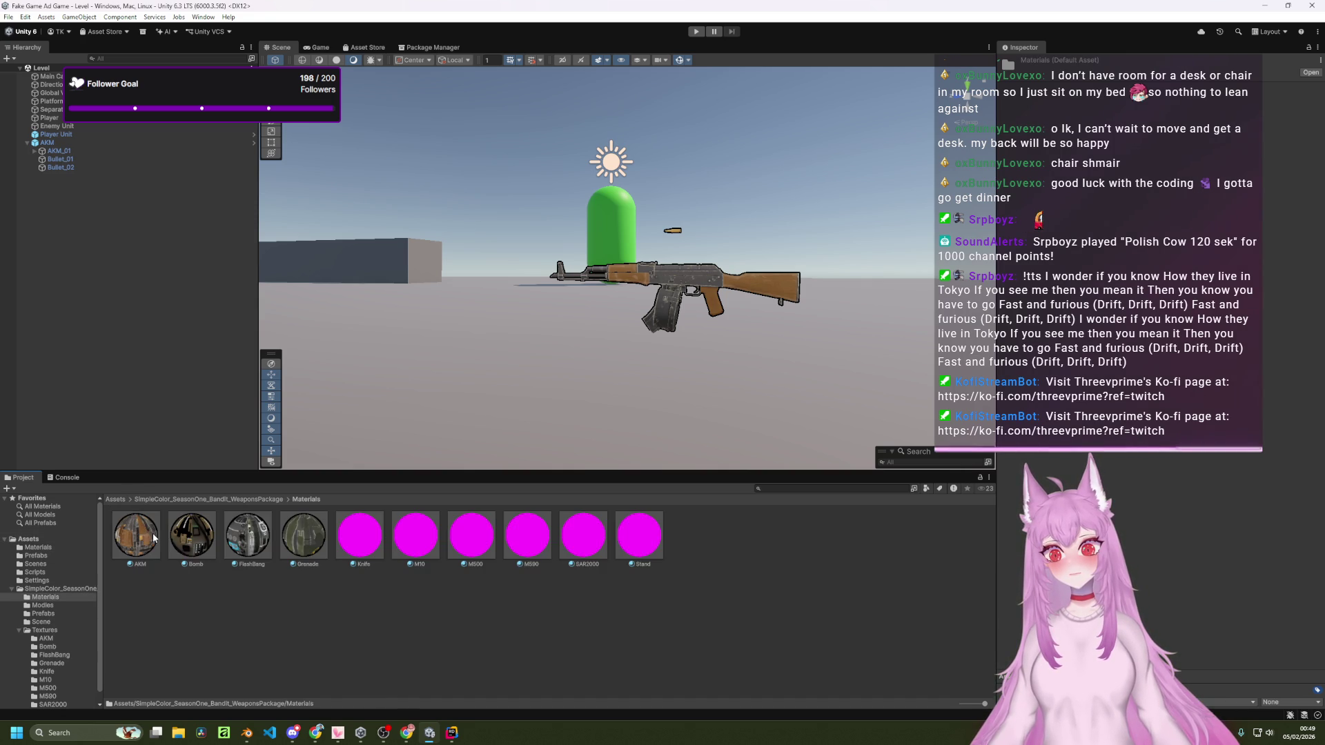
pyautogui.click(215, 541)
# Step: Assign the Bomb texture to the Bomb material's Base Map
pyautogui.click(1020, 100)
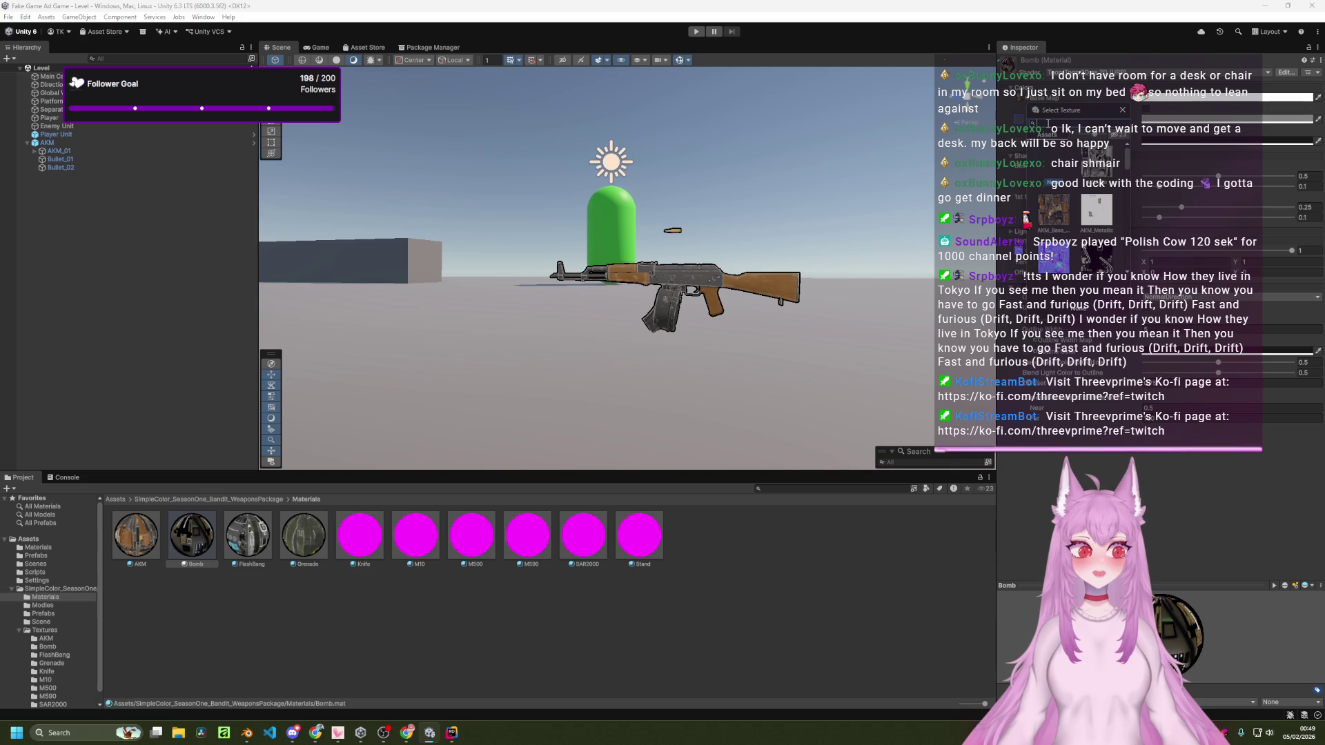
pyautogui.write('bomb')
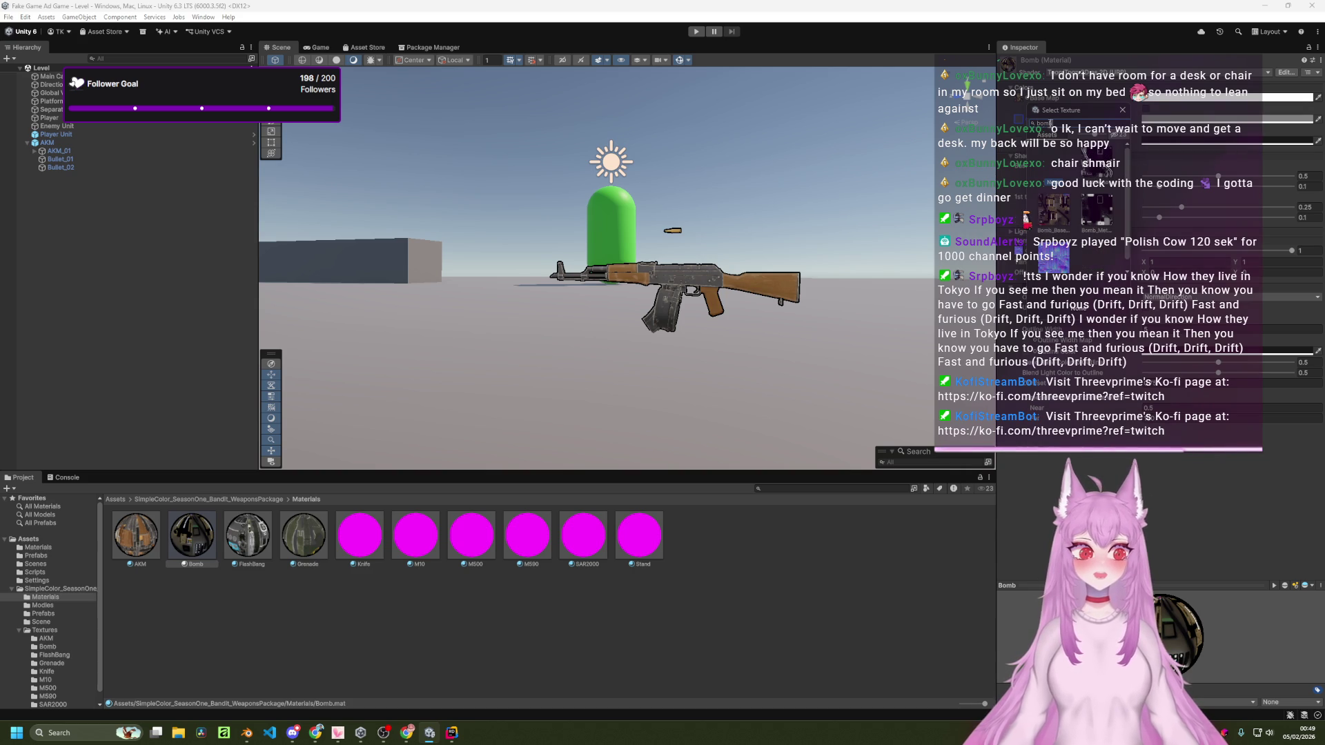
pyautogui.doubleClick(1096, 170)
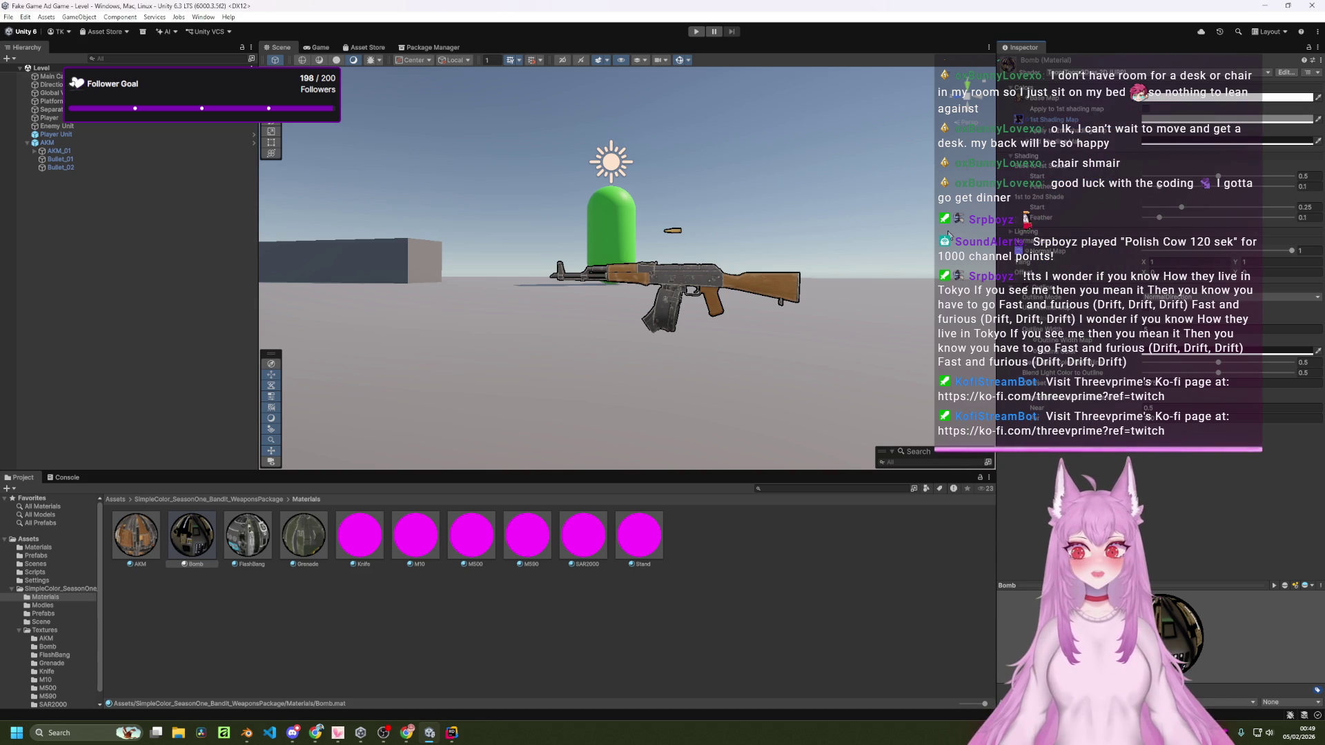
# Step: Give FlashBang's 1st Shading Map a FlashBang texture, then select the Grenade material
pyautogui.click(249, 535)
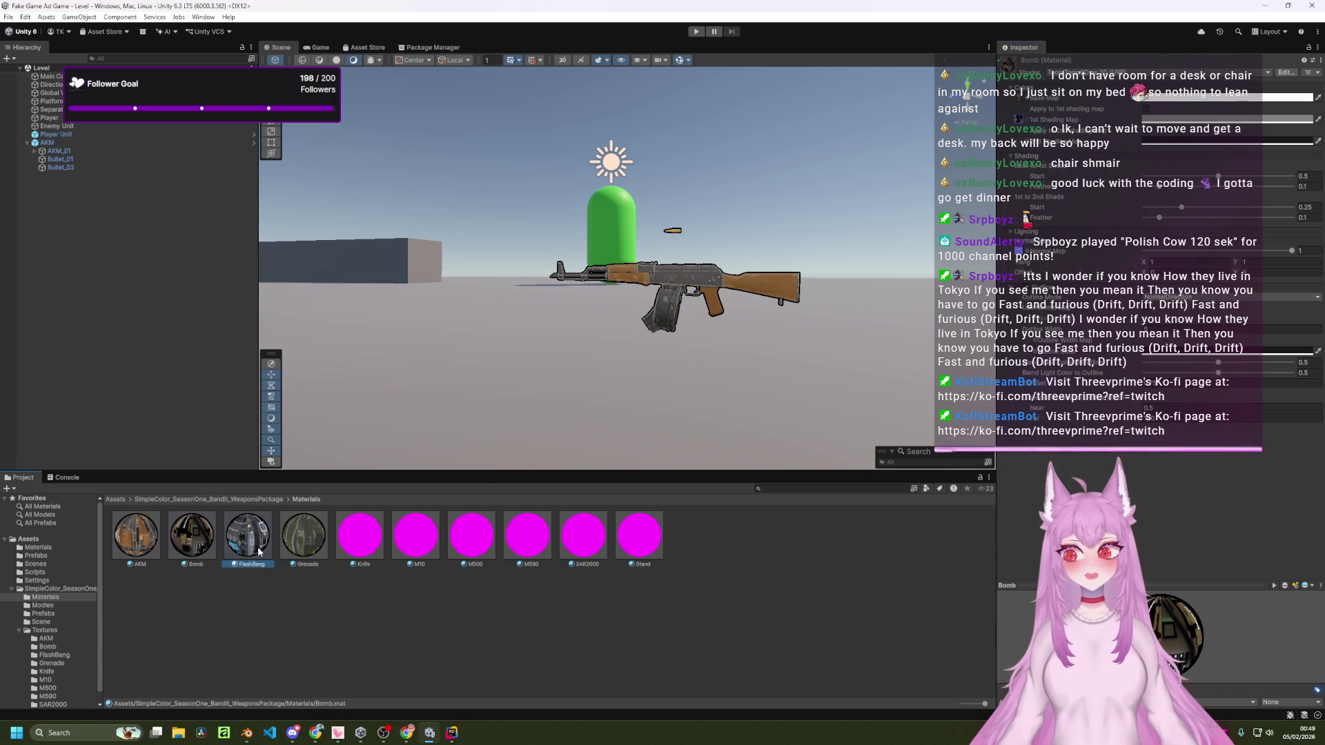
pyautogui.click(1019, 119)
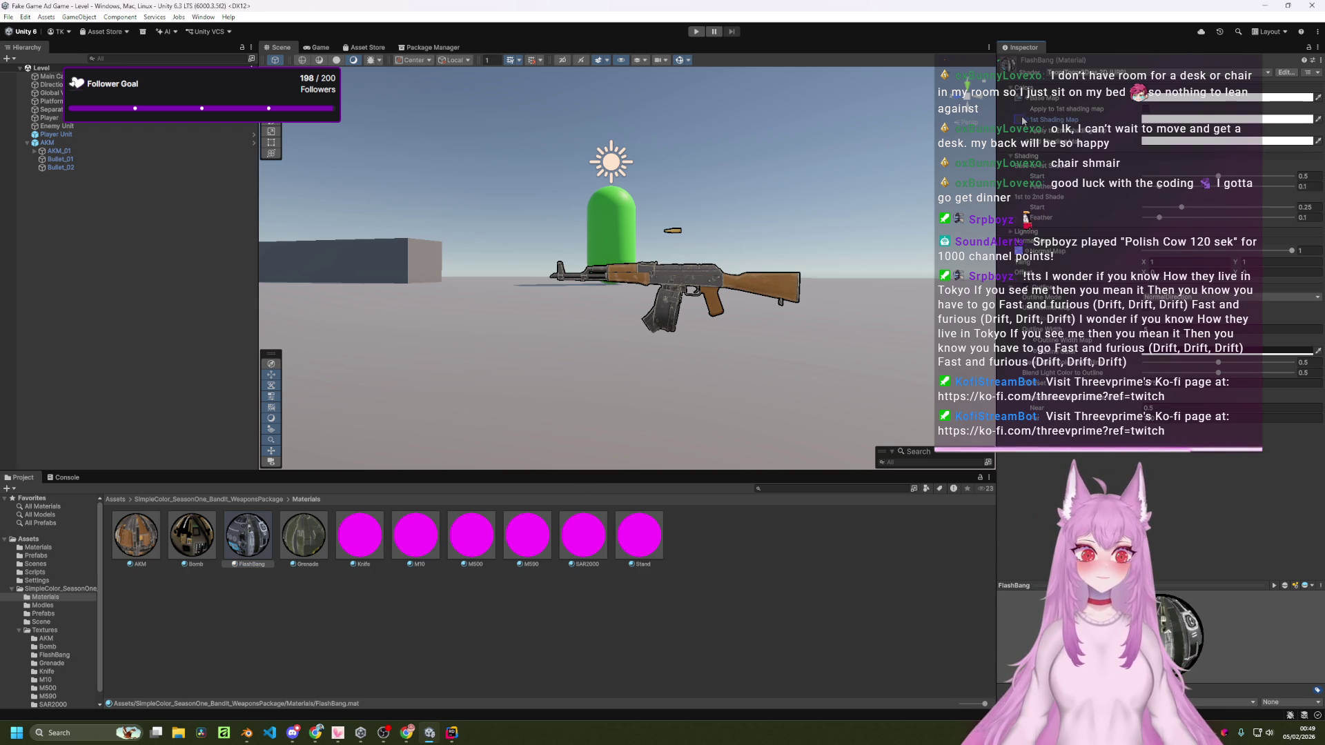
pyautogui.click(1028, 122)
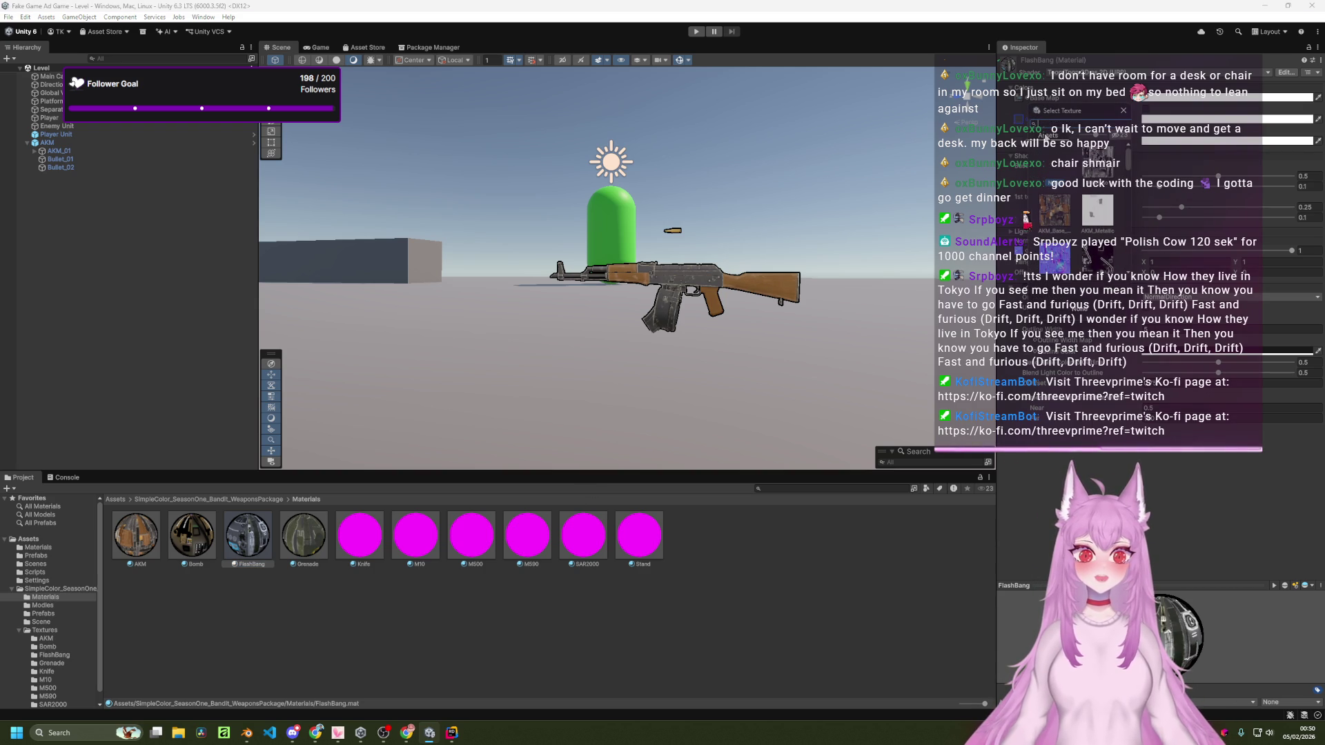
pyautogui.write('flash')
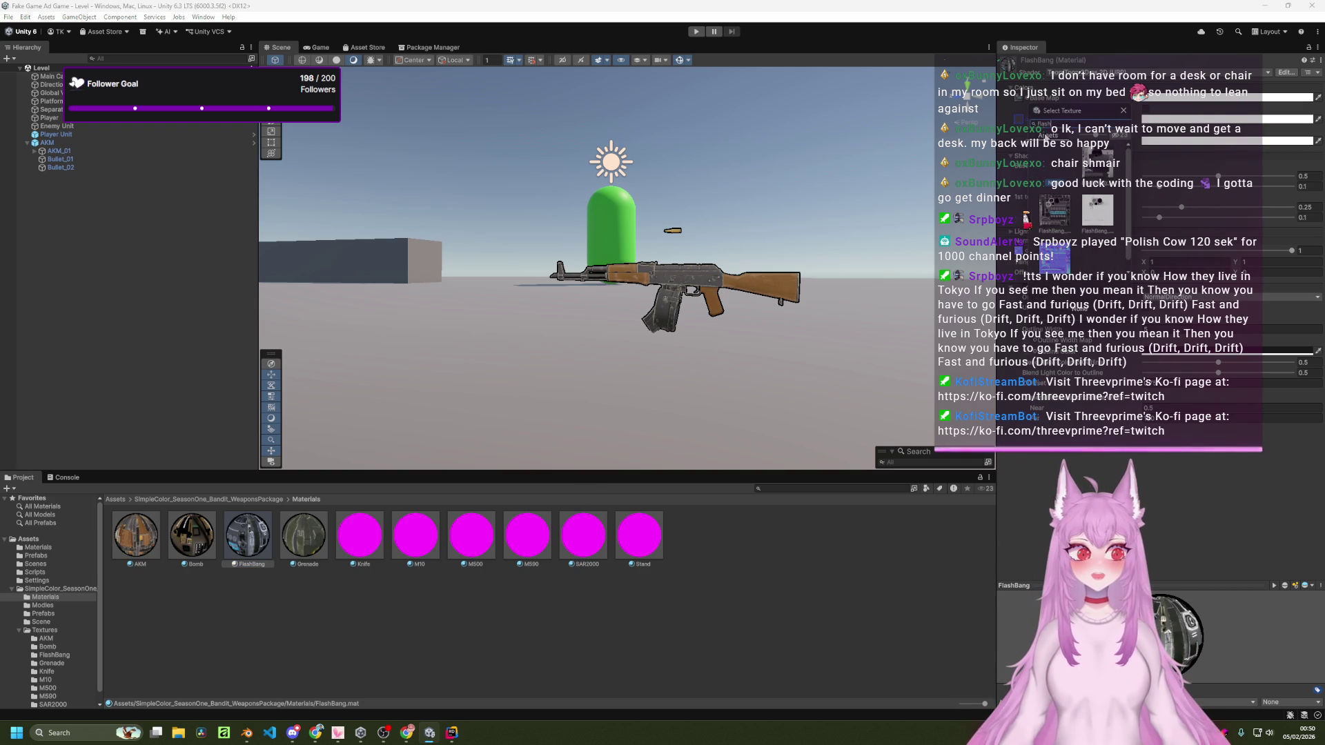
pyautogui.click(1091, 169)
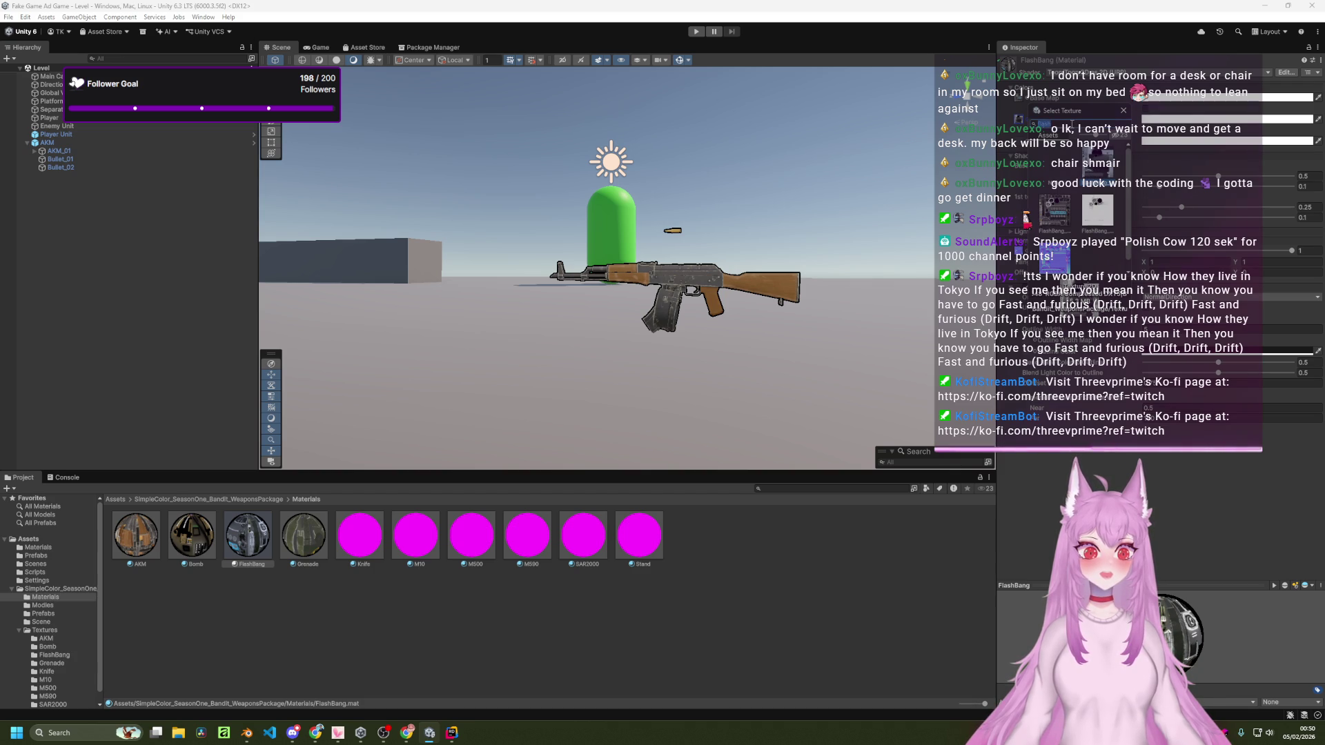
pyautogui.write('ashbang')
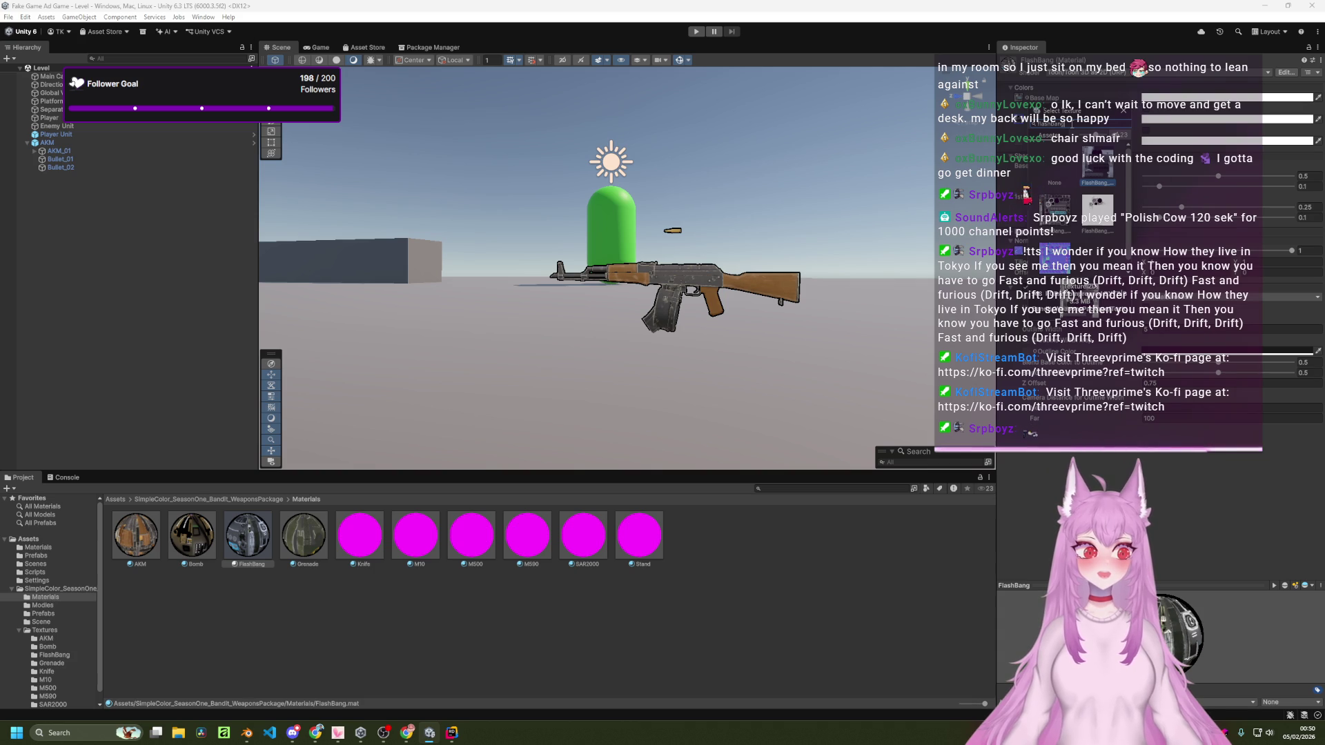
pyautogui.doubleClick(1097, 167)
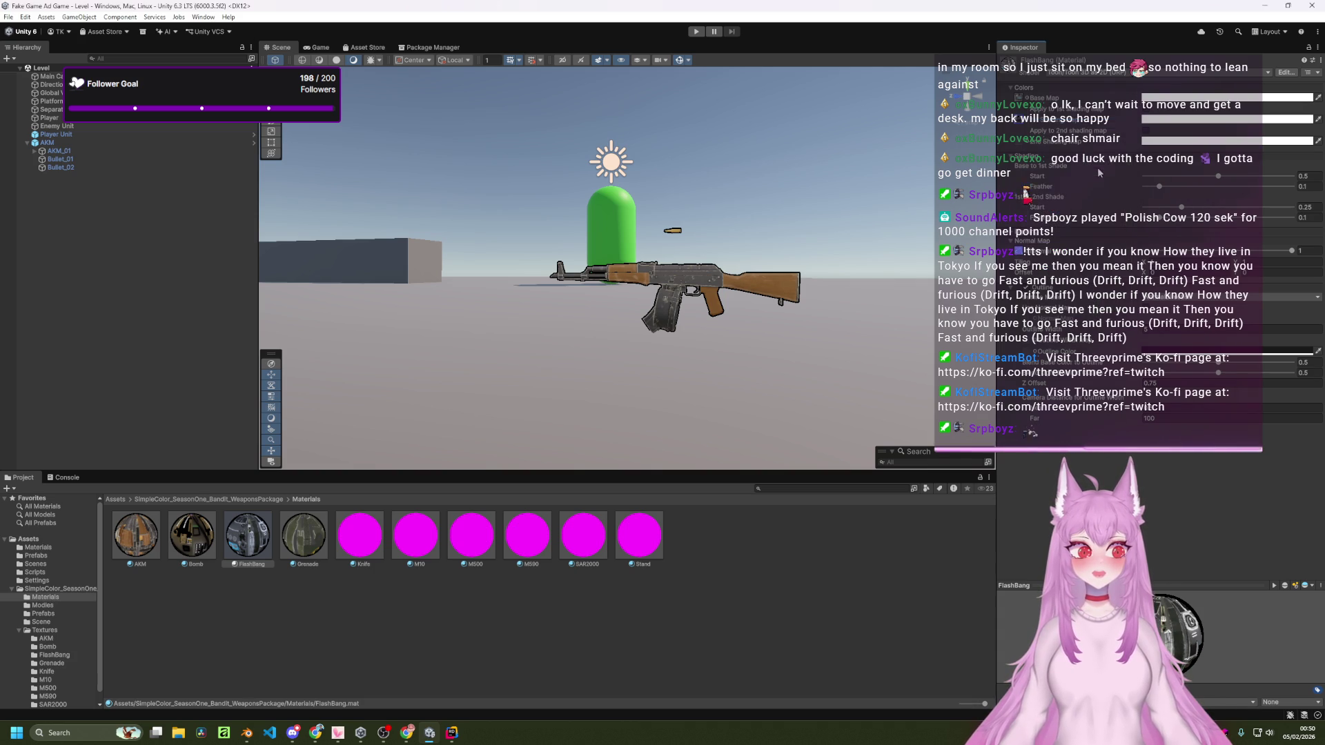
pyautogui.click(318, 547)
pyautogui.click(1022, 133)
# Step: Assign the Grenade texture to its shading map and switch Knife to a Toon shader
pyautogui.write('gre')
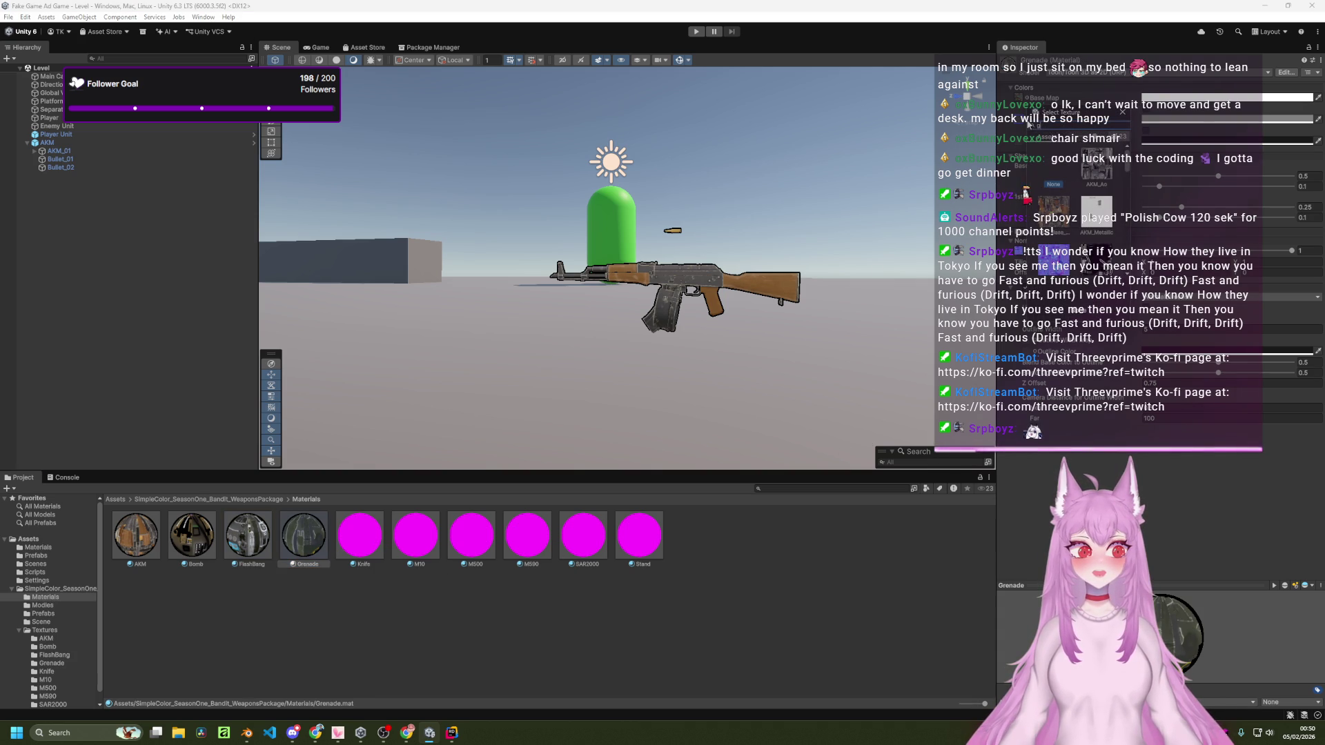
pyautogui.doubleClick(1052, 207)
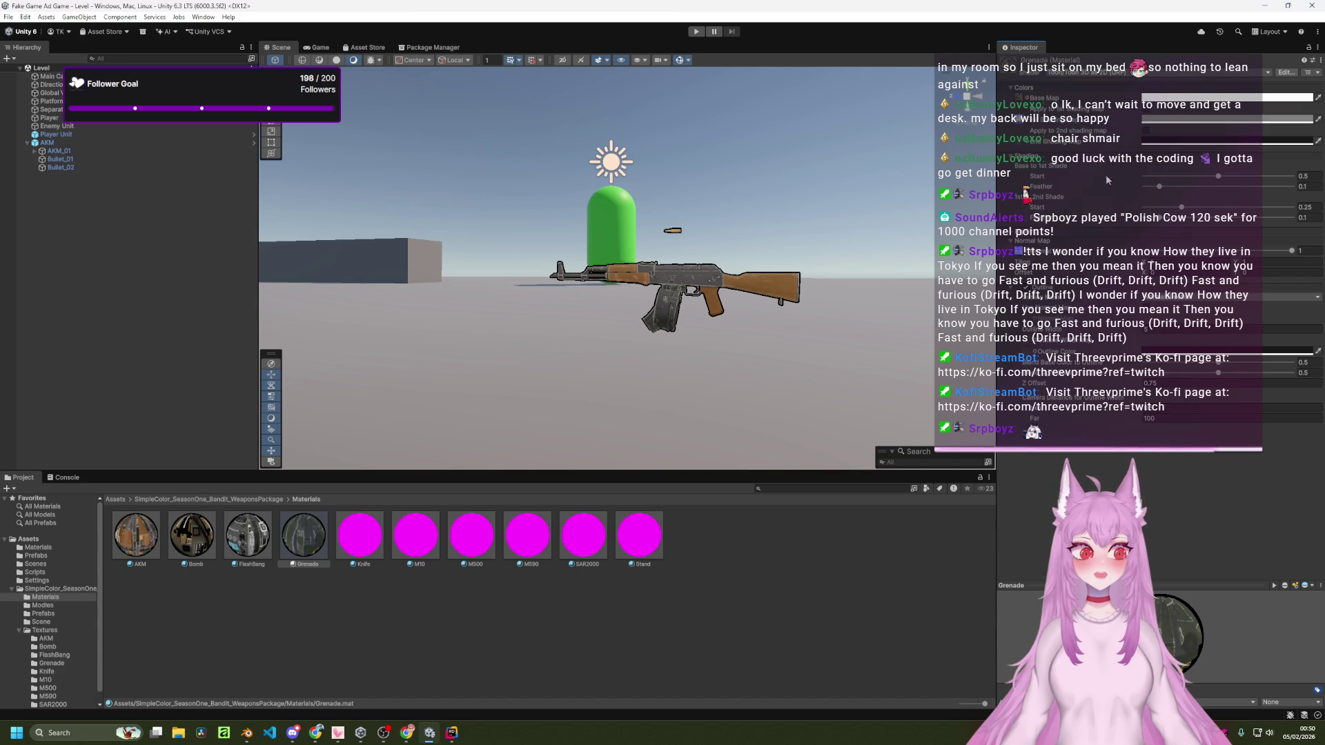
pyautogui.click(368, 535)
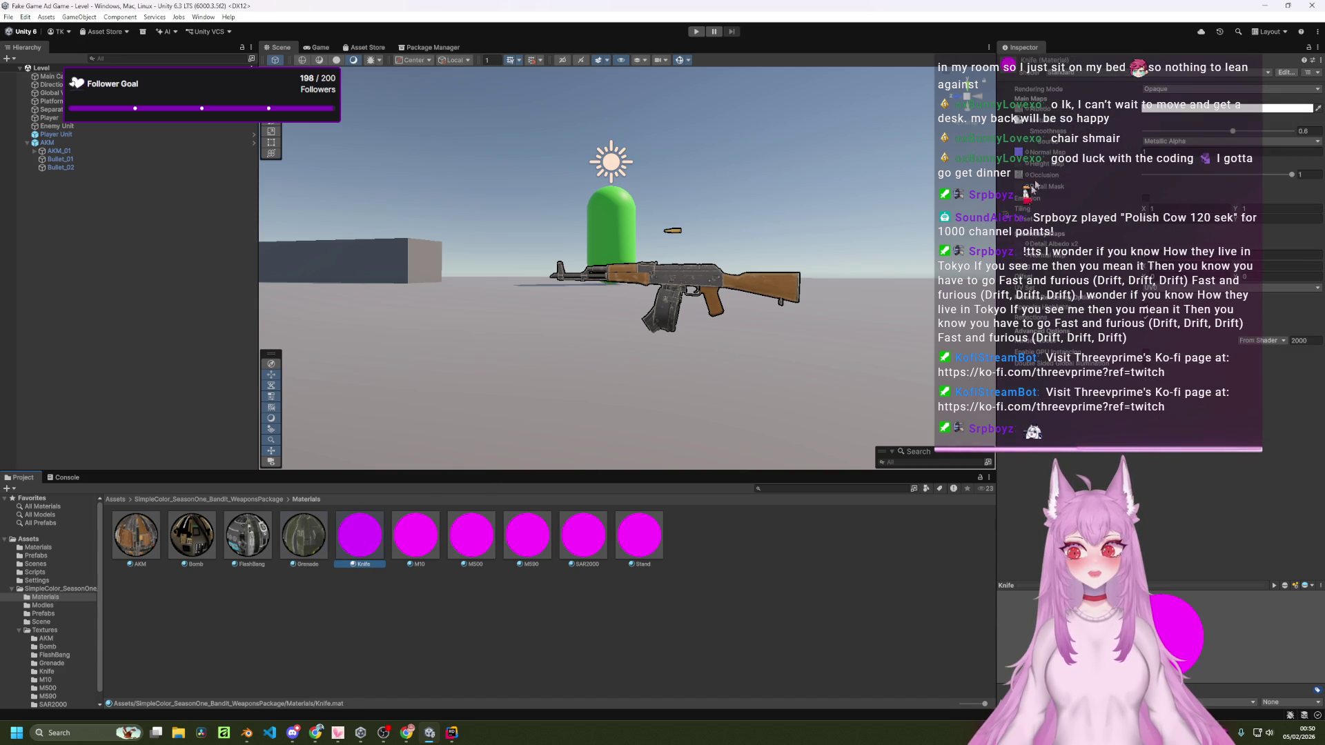
pyautogui.click(1069, 73)
pyautogui.click(1091, 194)
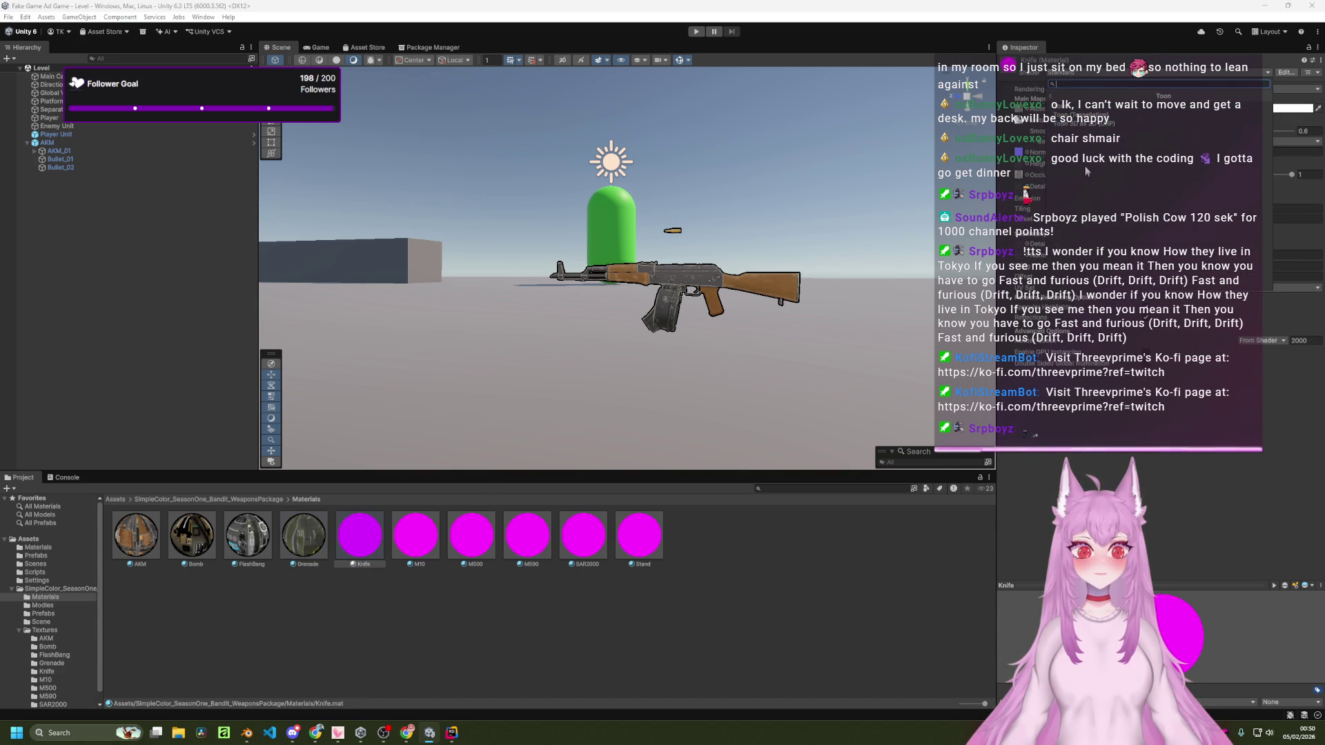
pyautogui.click(1094, 123)
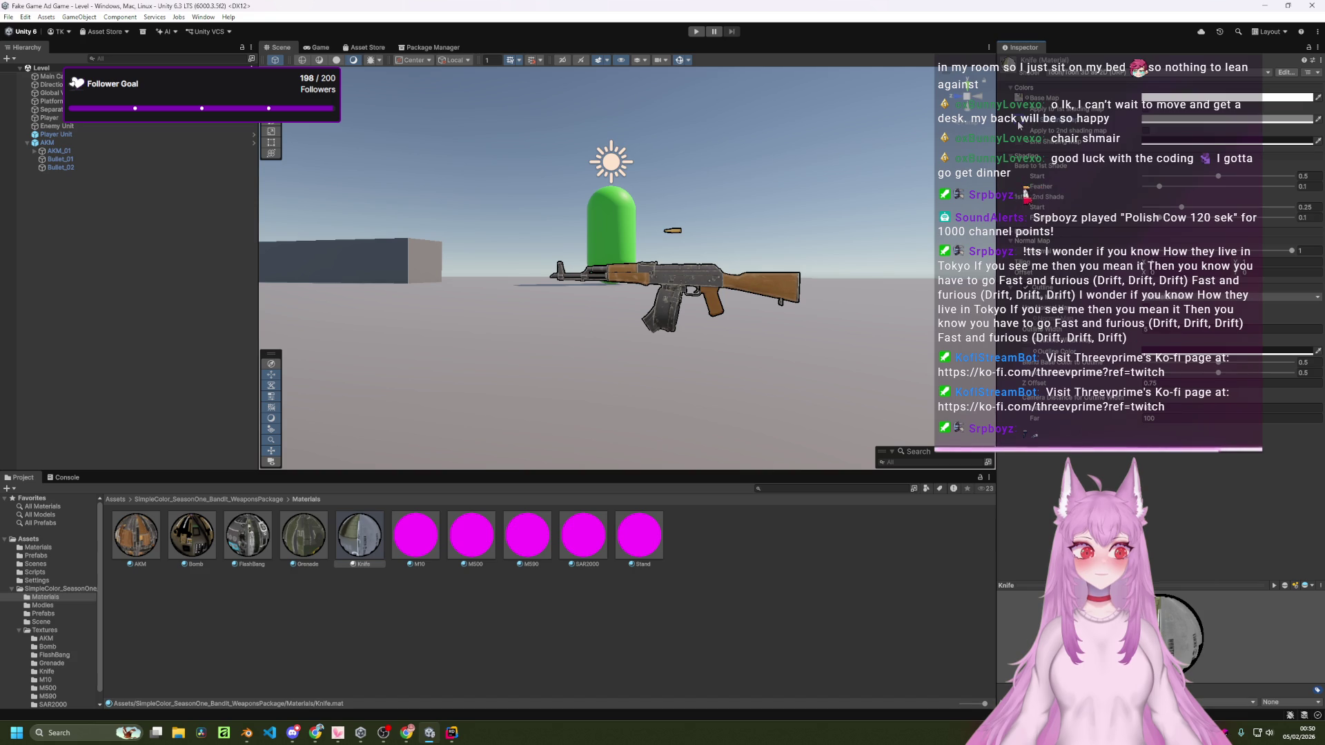
# Step: Assign Knife_Ao and another Knife texture to the Knife material's two map slots
pyautogui.click(1030, 125)
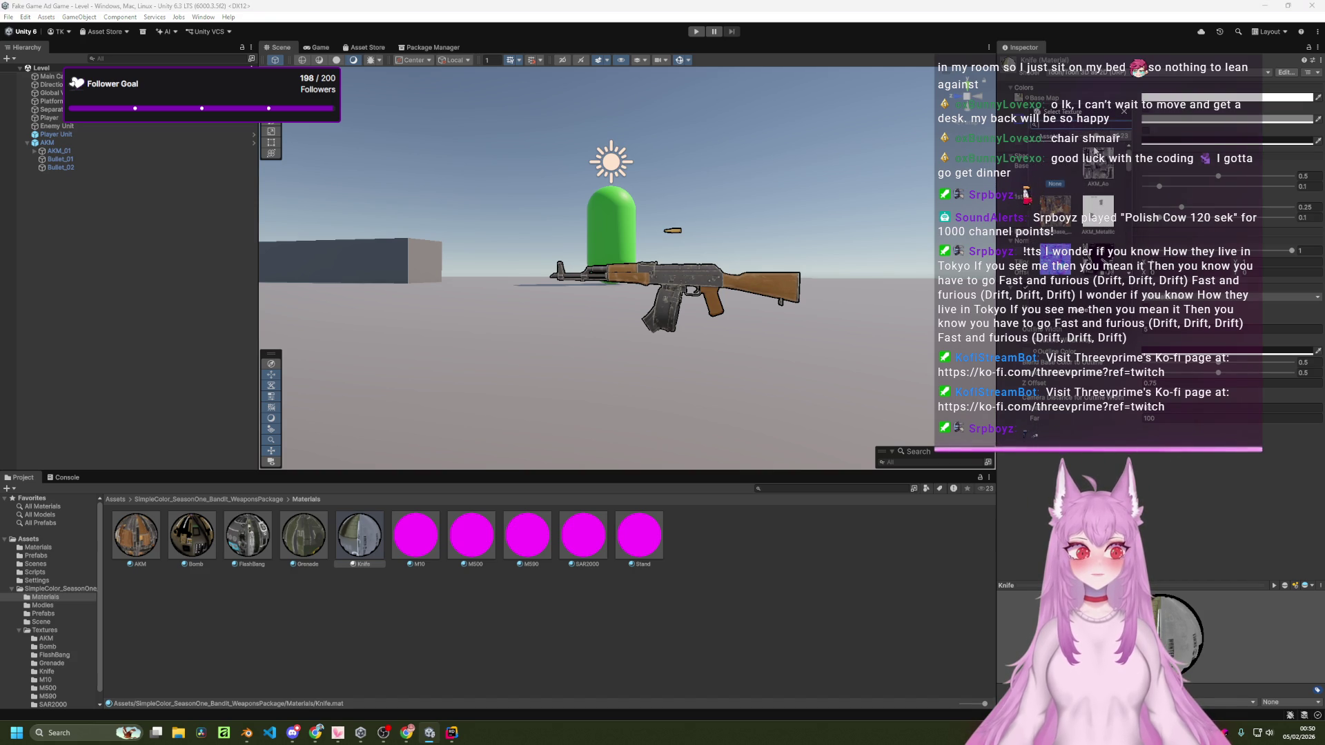
pyautogui.write('knif')
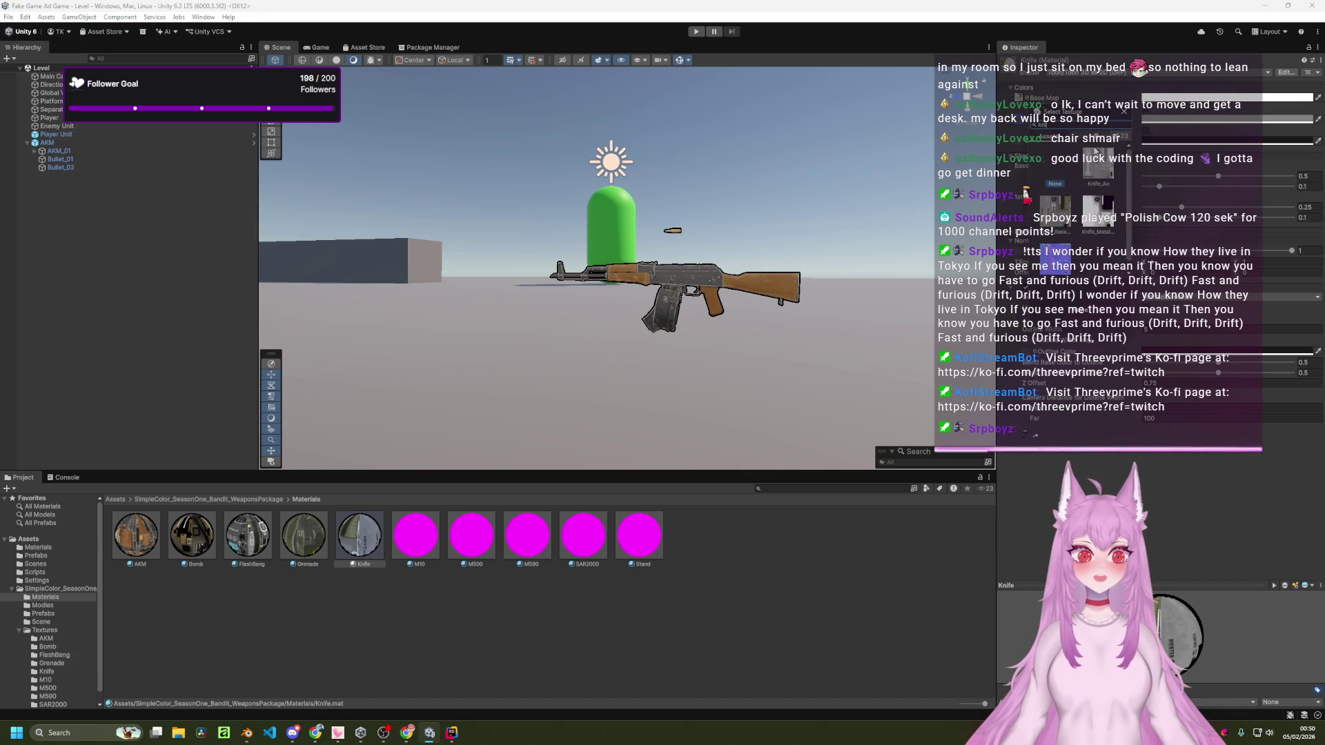
pyautogui.doubleClick(1091, 165)
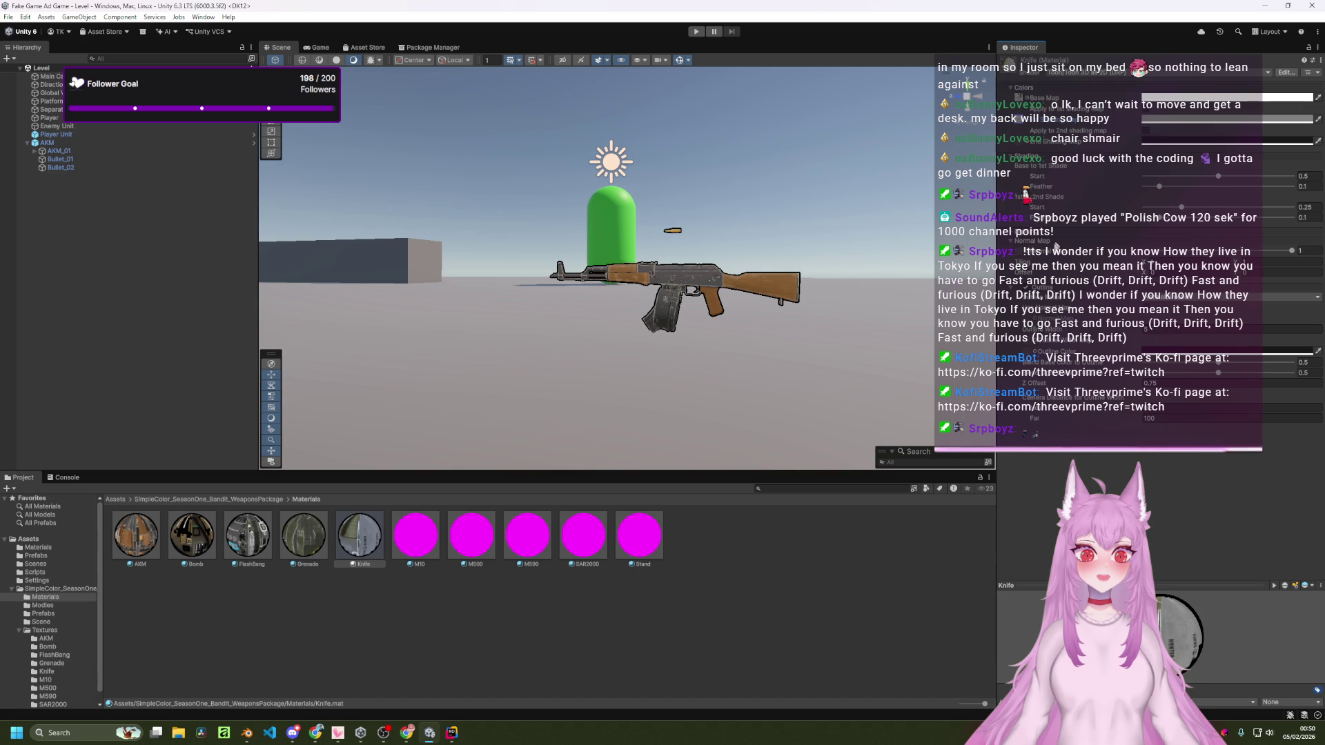
pyautogui.click(1024, 257)
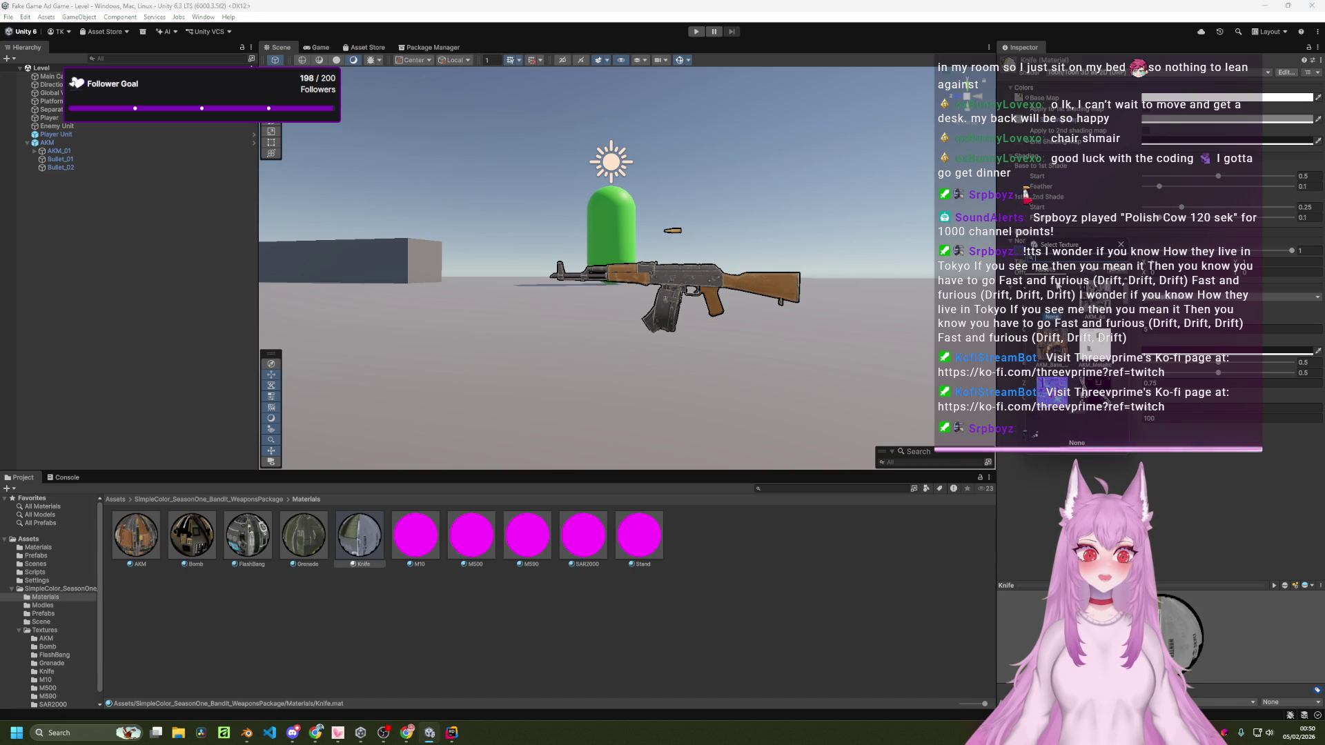
pyautogui.write('knif')
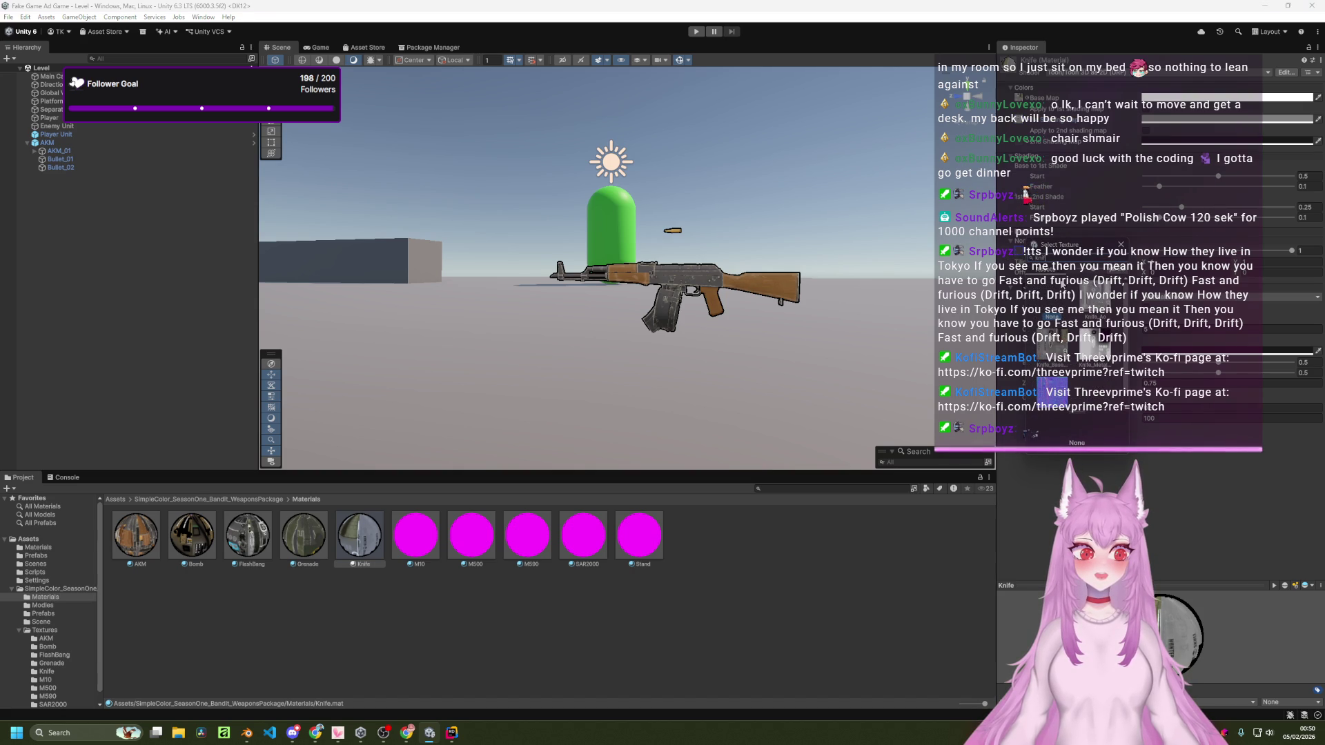
pyautogui.doubleClick(1067, 399)
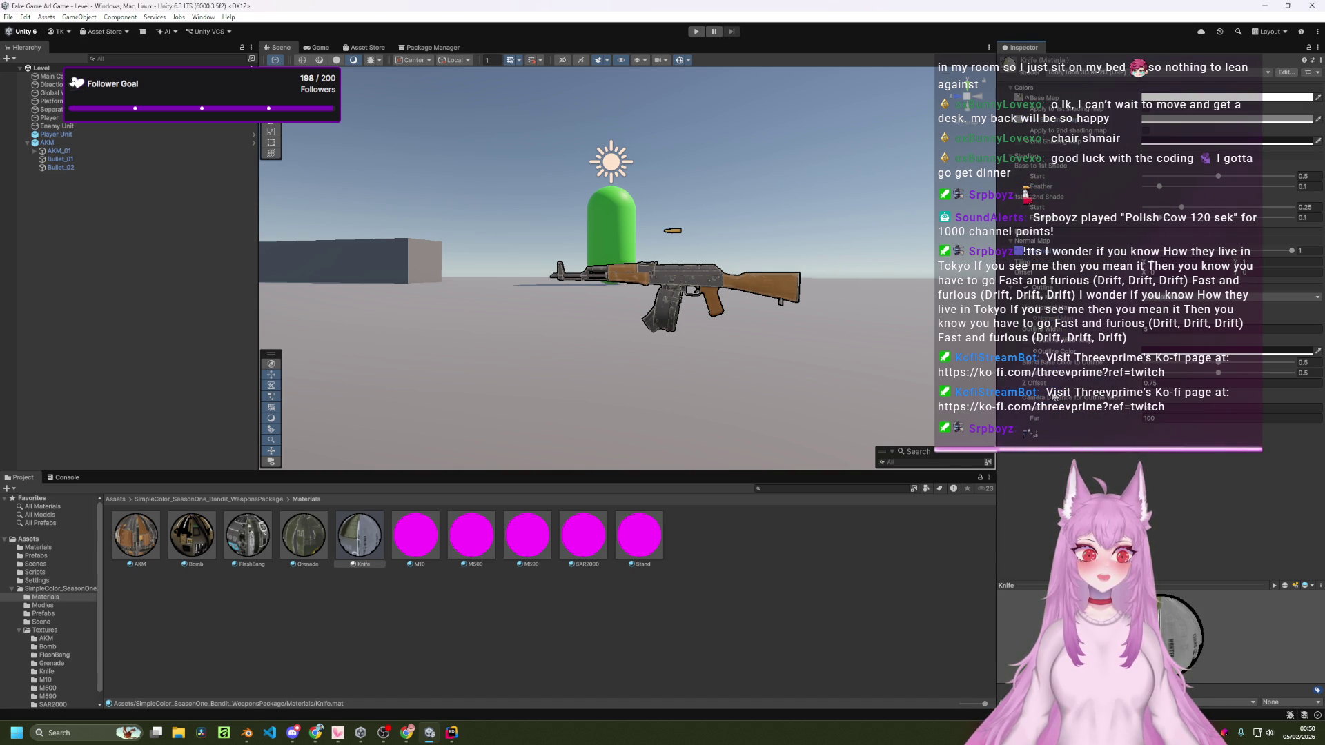
# Step: Switch the M10 material's shader to a Toon shader
pyautogui.click(417, 534)
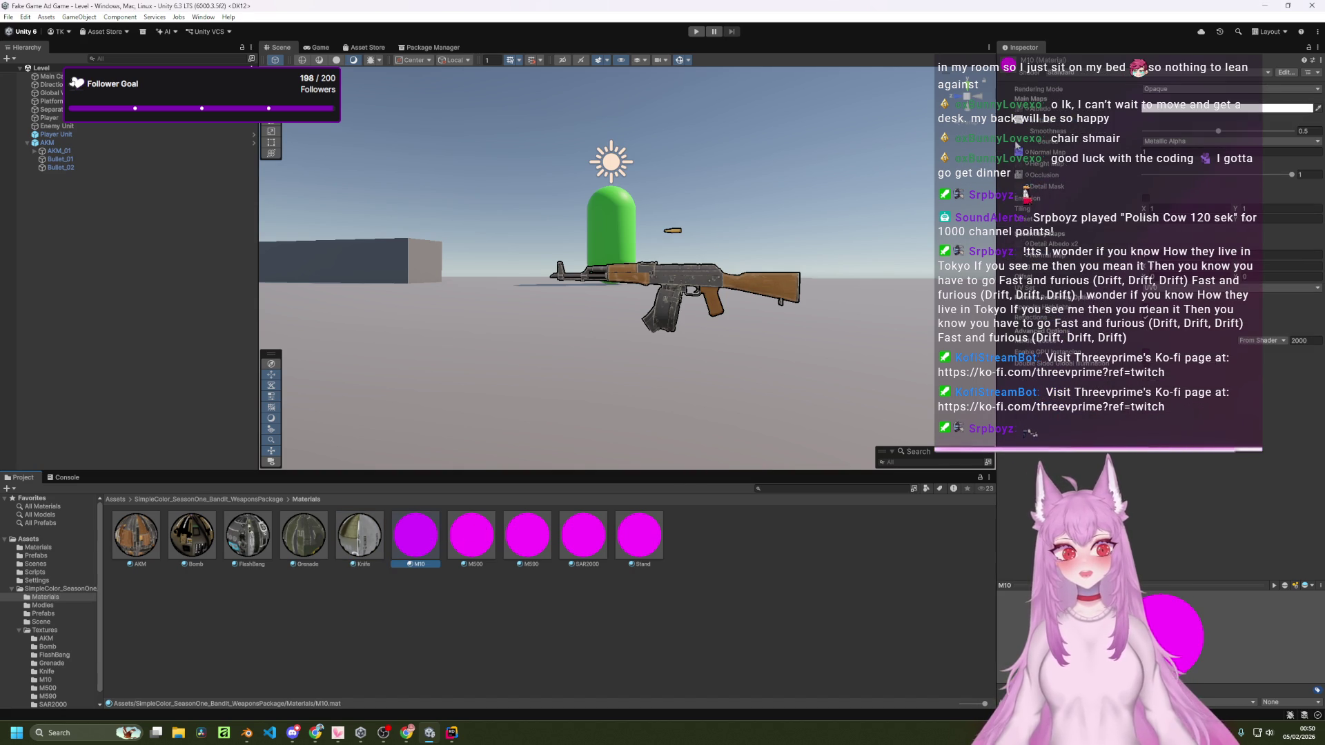
pyautogui.click(1074, 72)
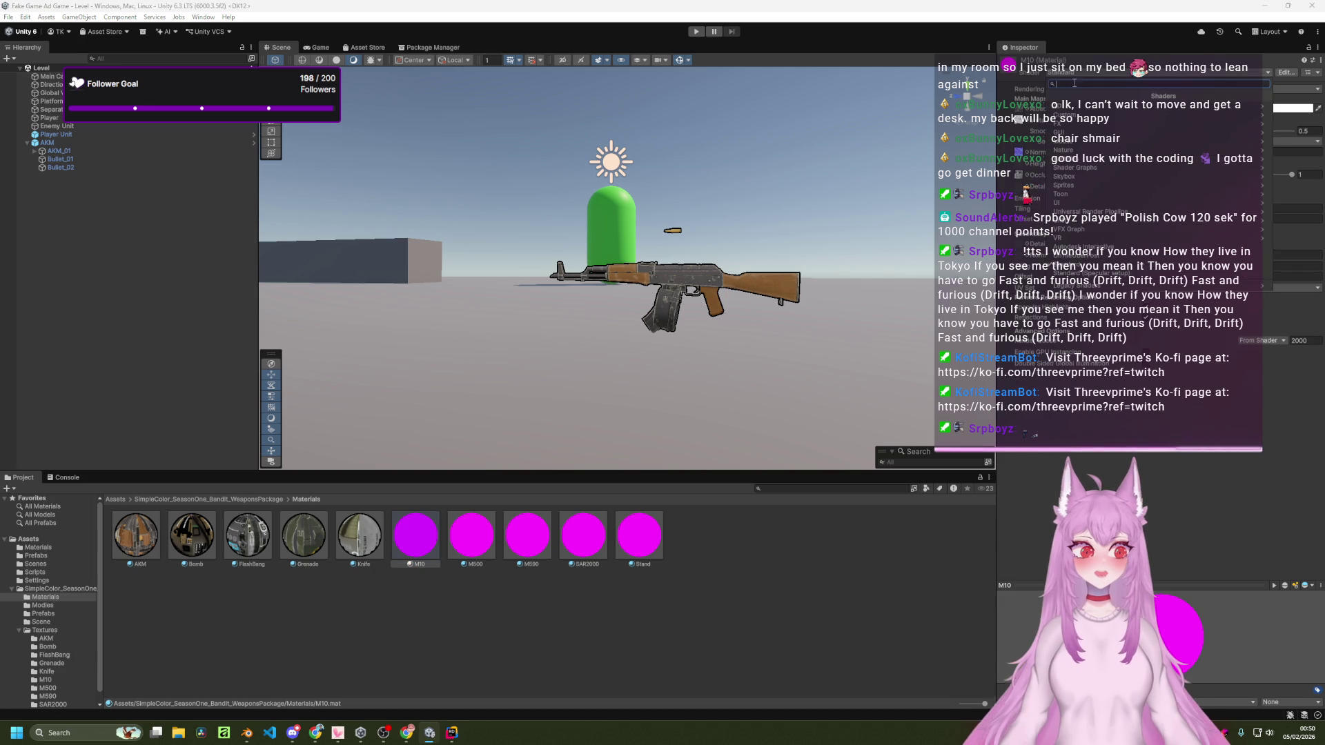
pyautogui.click(1090, 193)
pyautogui.click(1083, 124)
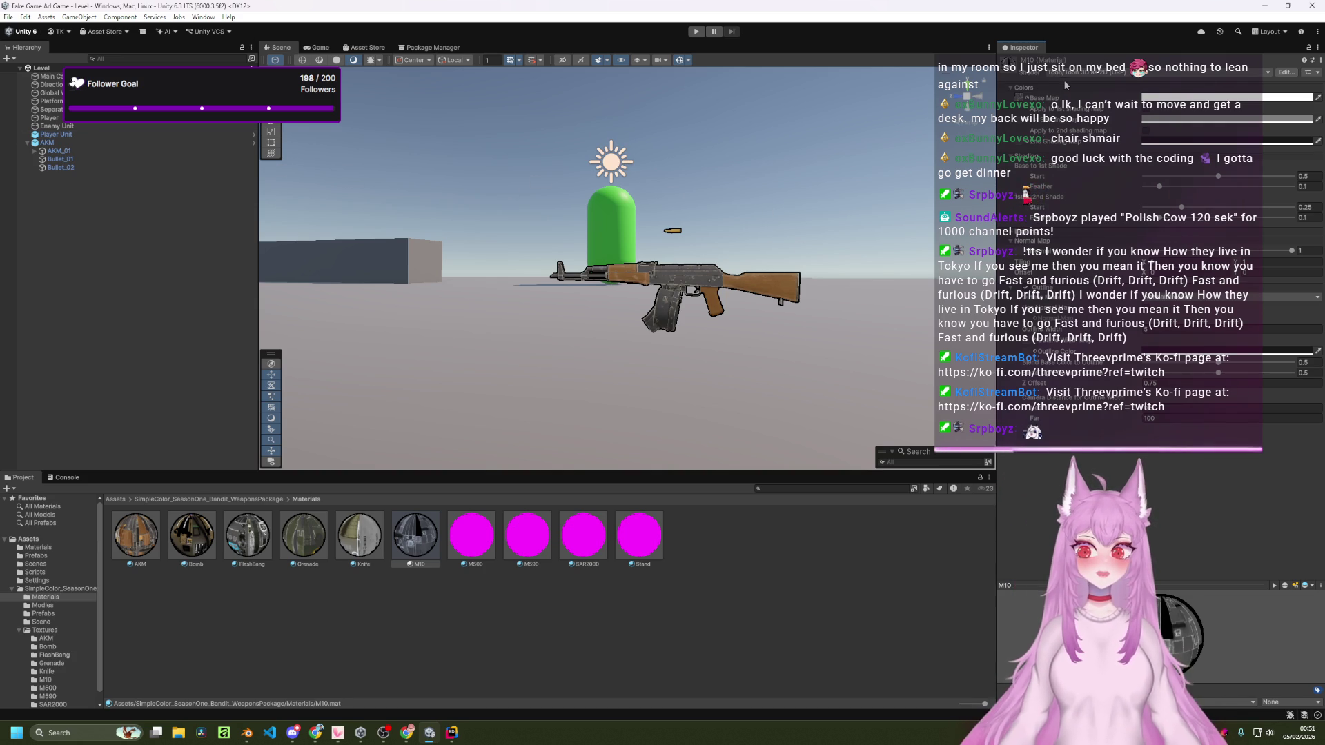
# Step: Assign M10 textures to the M10 material's shading map and Normal Map
pyautogui.click(1013, 128)
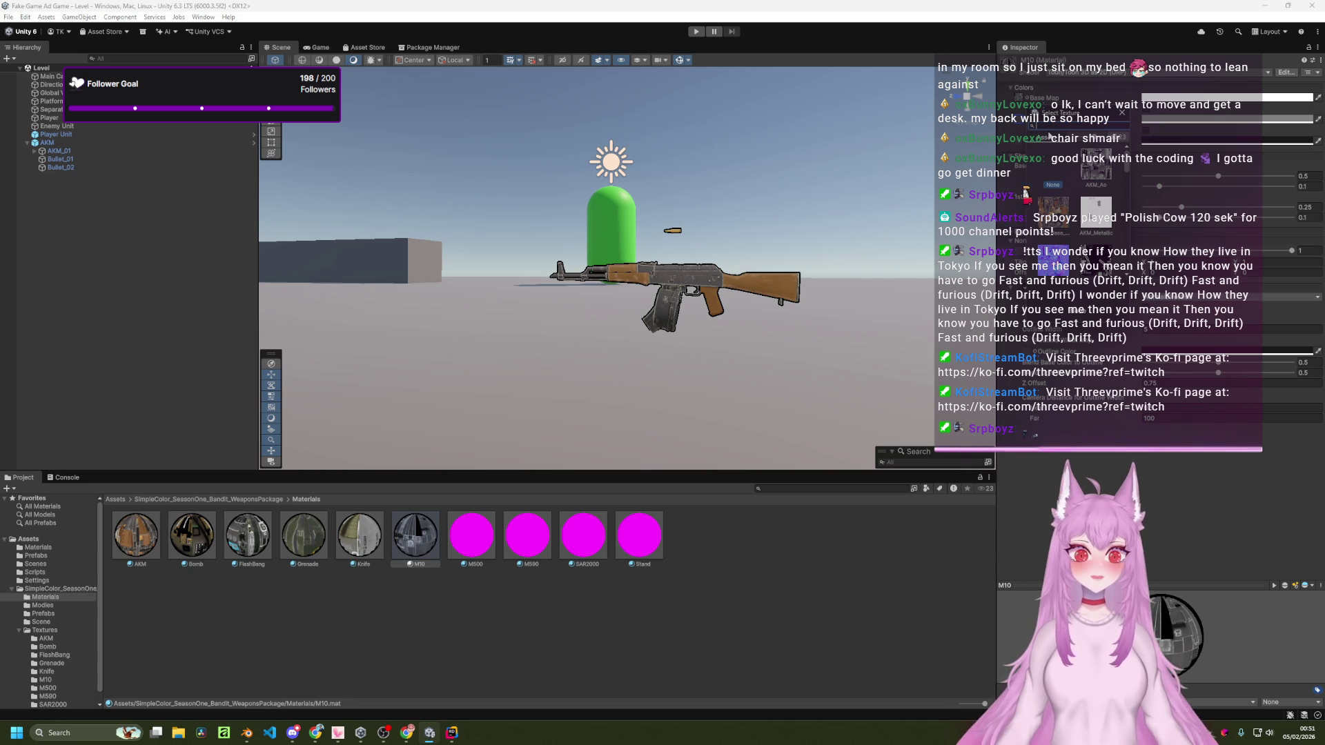
pyautogui.write('m10')
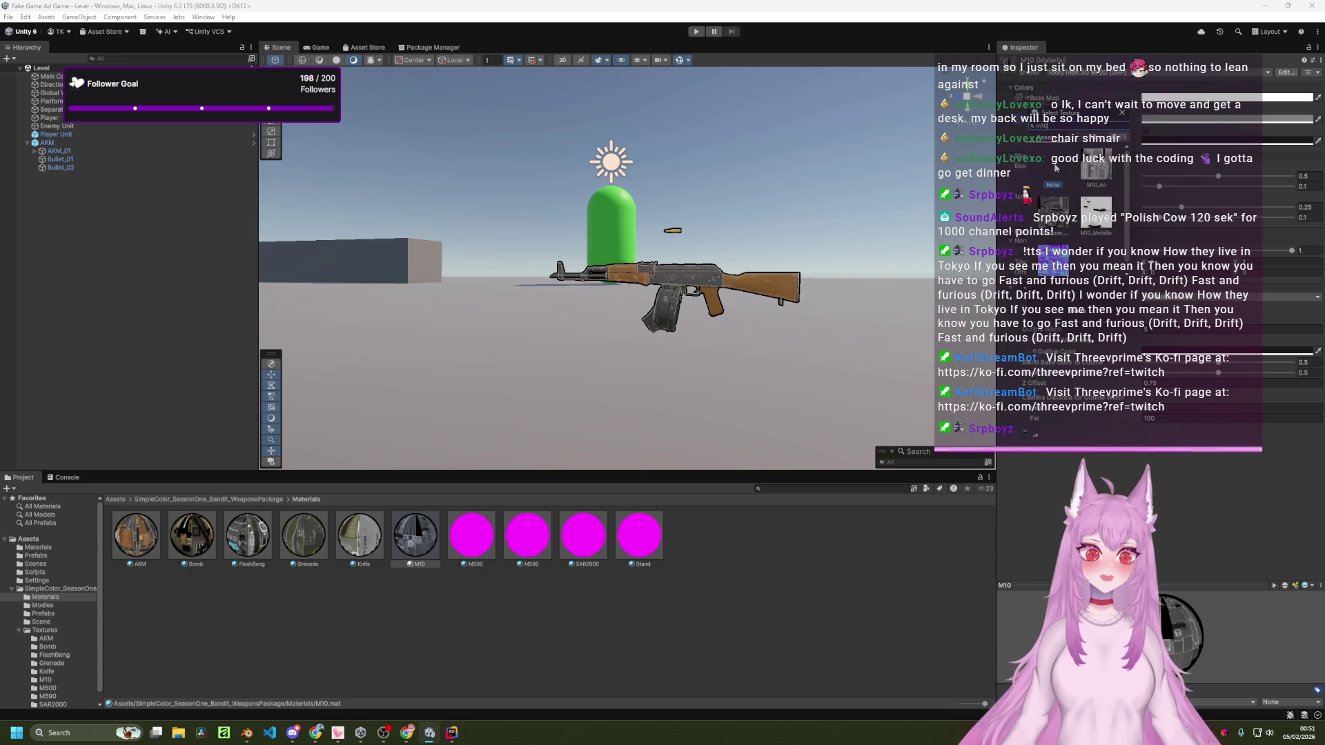
pyautogui.doubleClick(1095, 166)
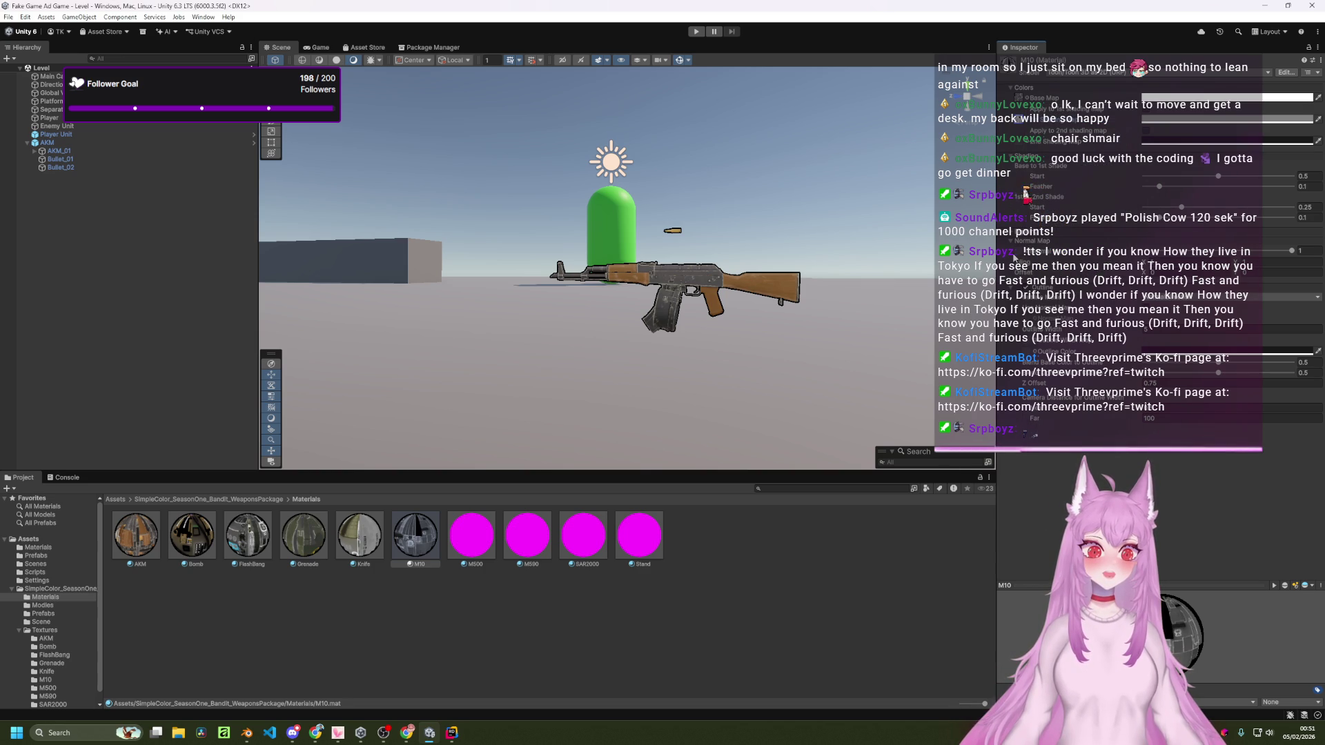
pyautogui.click(1019, 257)
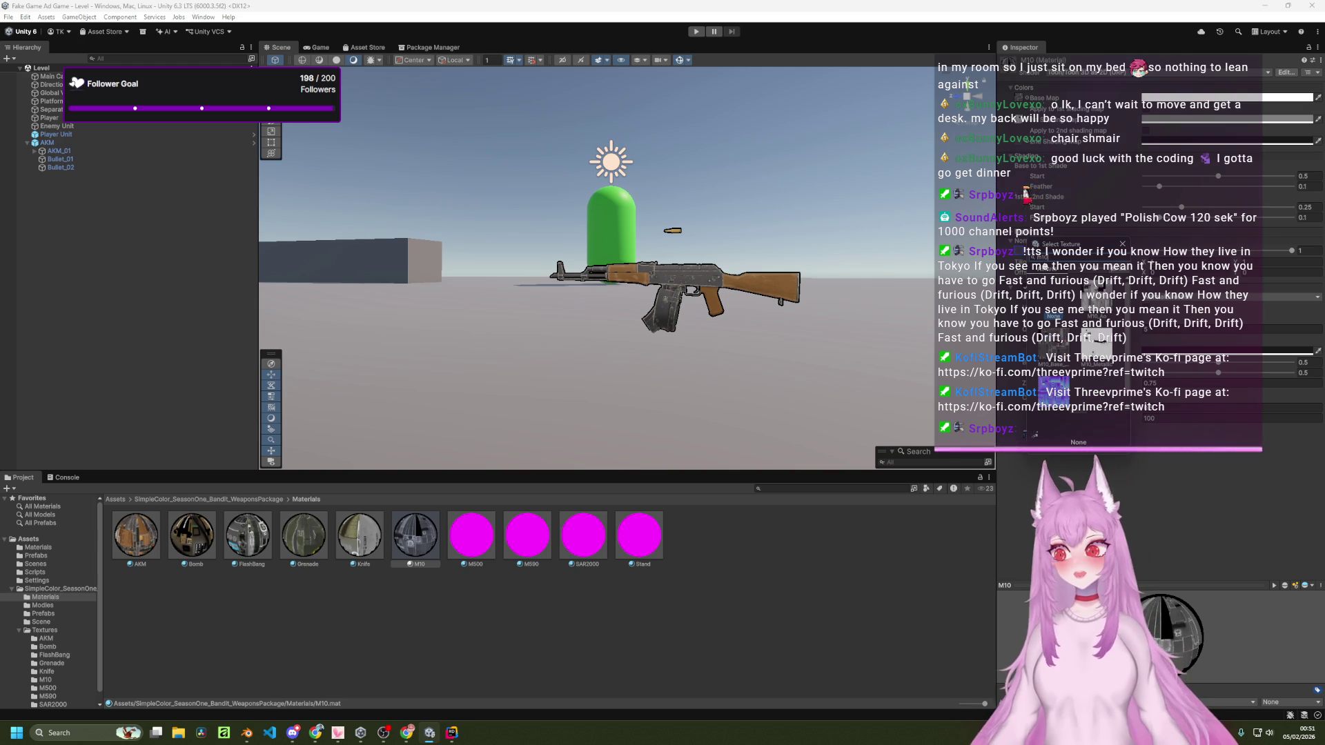
pyautogui.doubleClick(1054, 385)
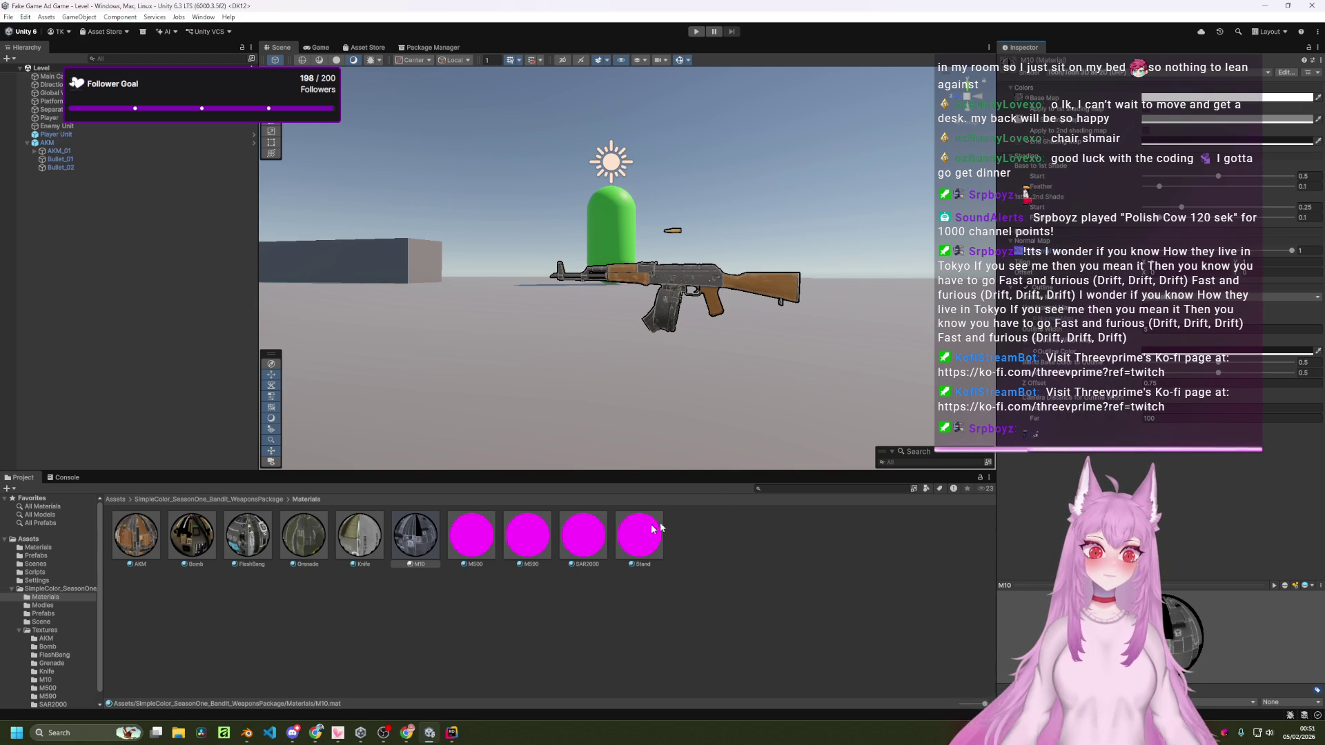
# Step: Switch M500 to a Toon shader and assign an M500 texture to its shading map
pyautogui.click(471, 534)
pyautogui.click(1084, 73)
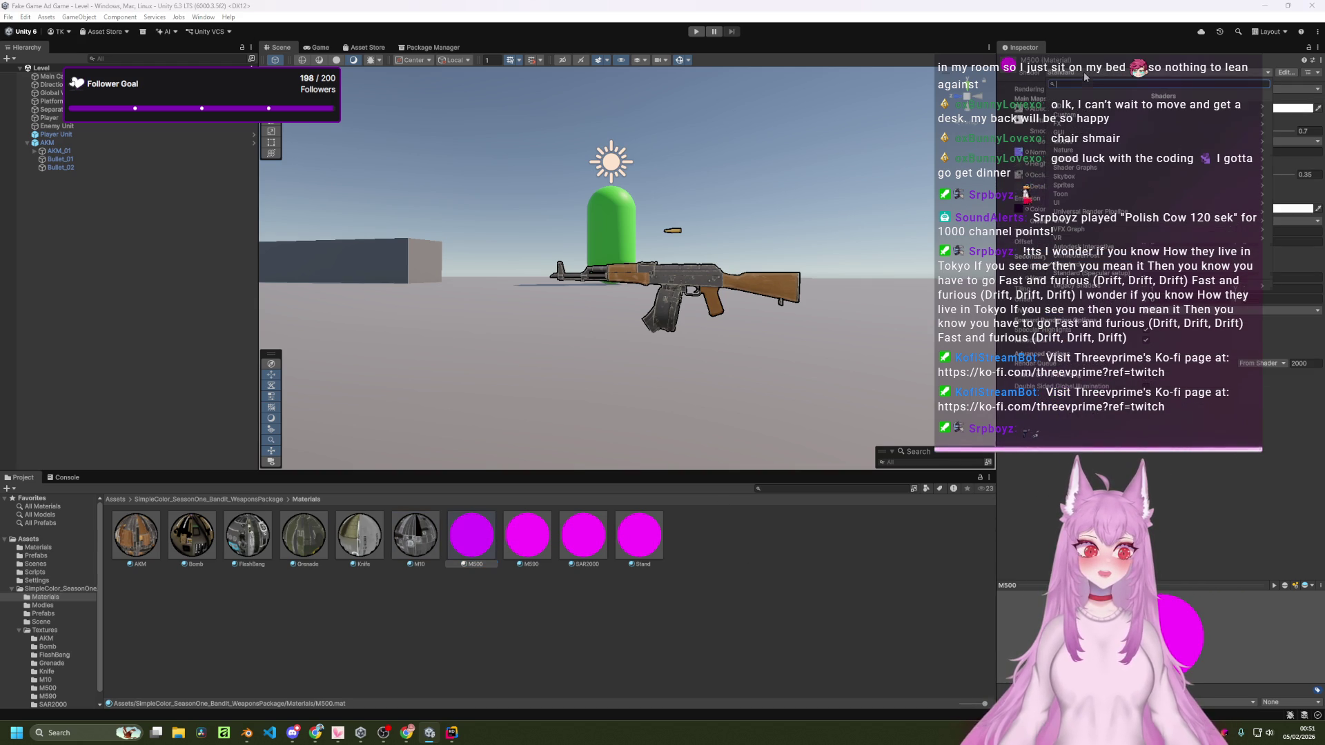
pyautogui.click(1100, 143)
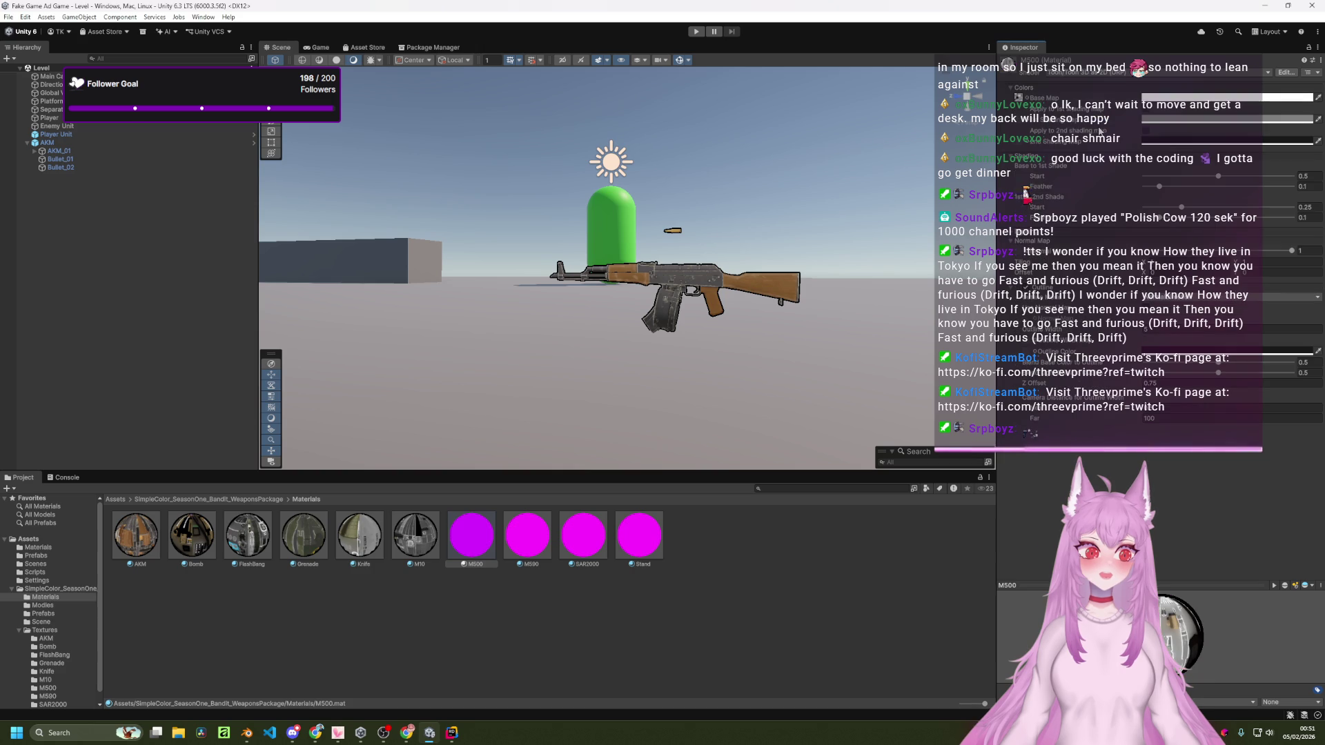
pyautogui.click(1032, 123)
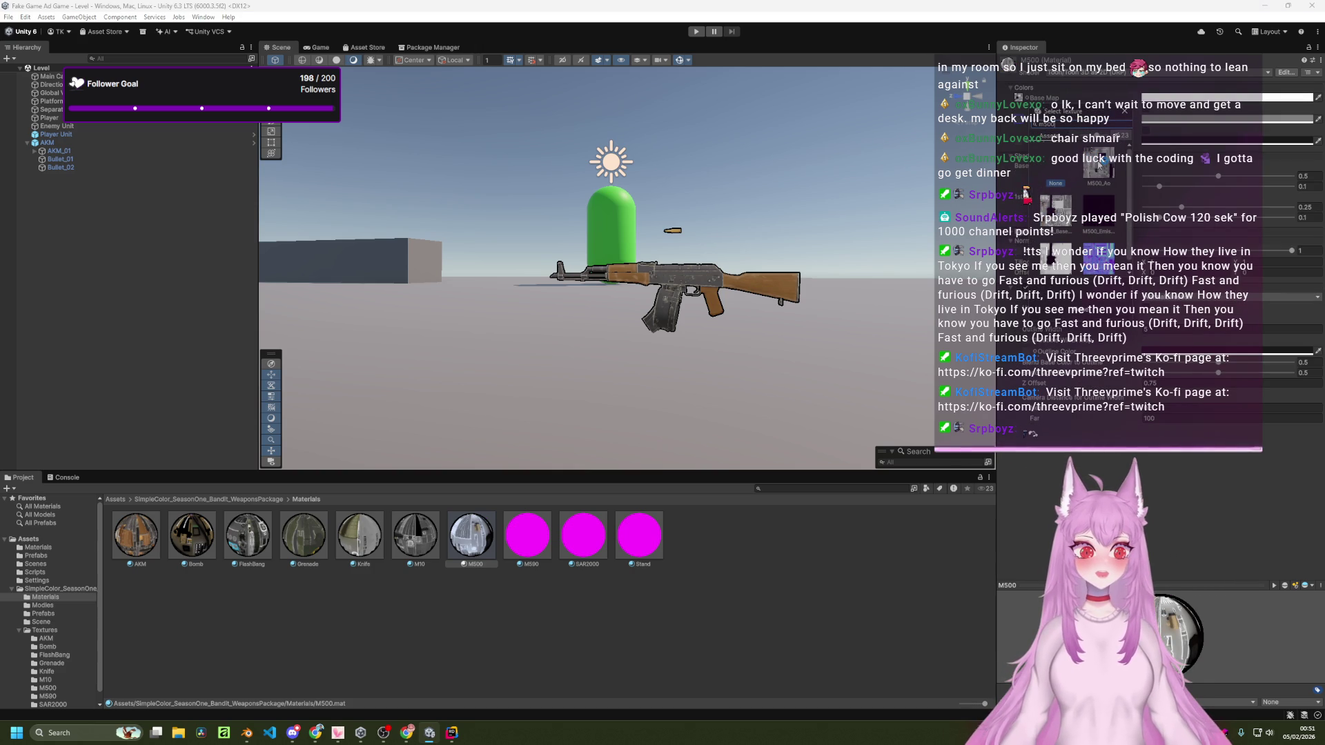
pyautogui.doubleClick(1098, 164)
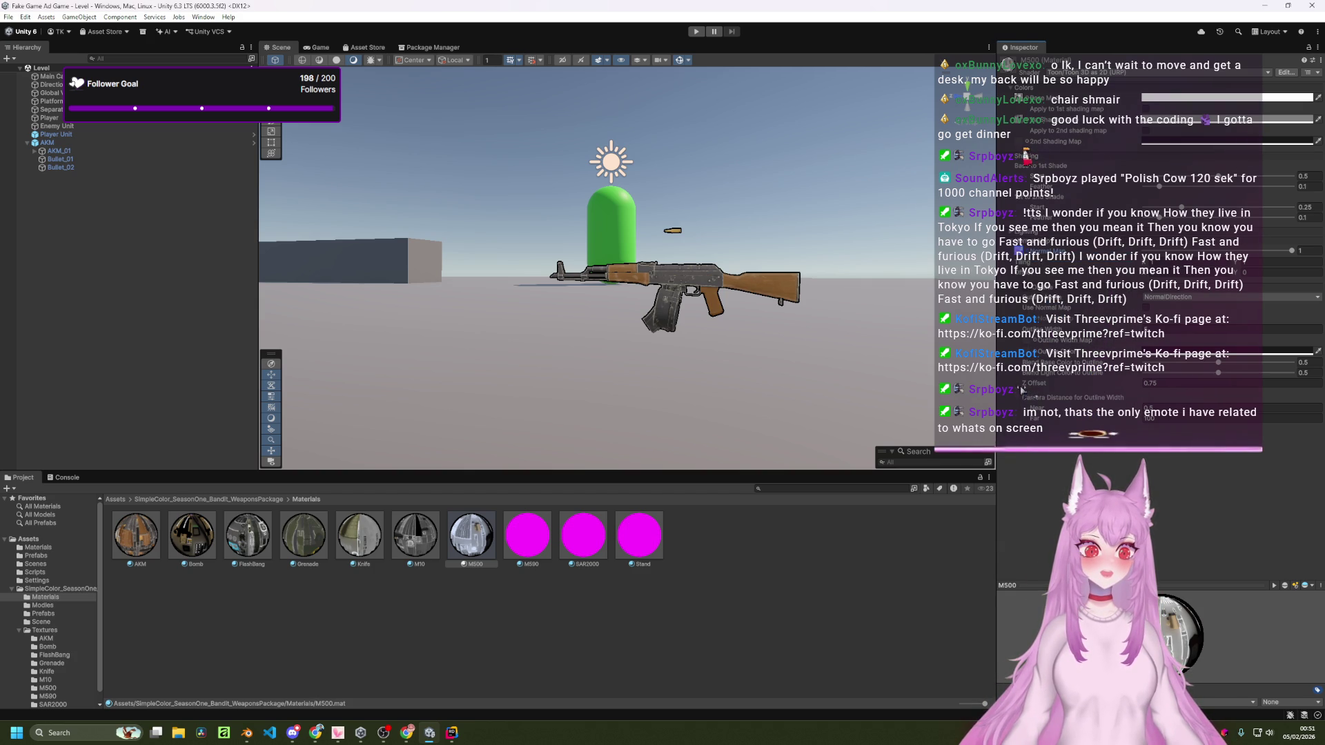
# Step: Switch the M590 material's shader to a Toon shader
pyautogui.click(528, 535)
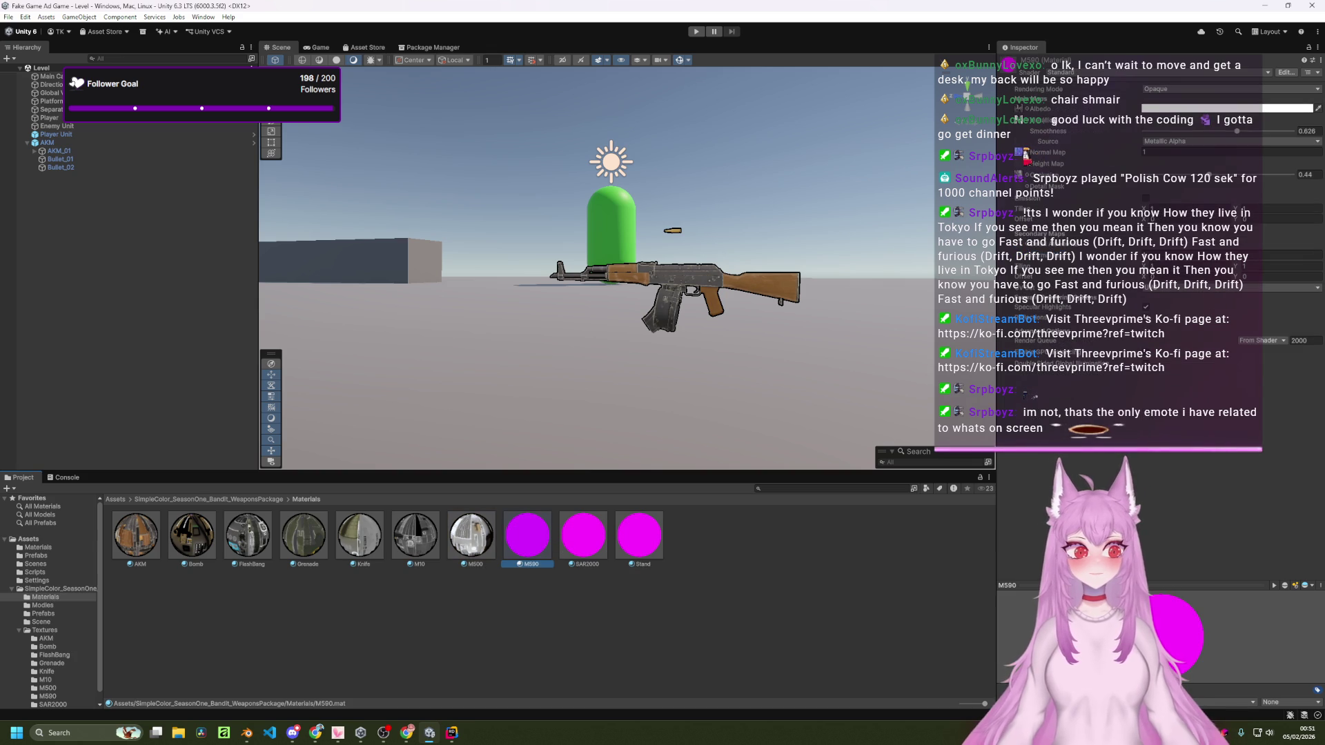
pyautogui.click(1076, 73)
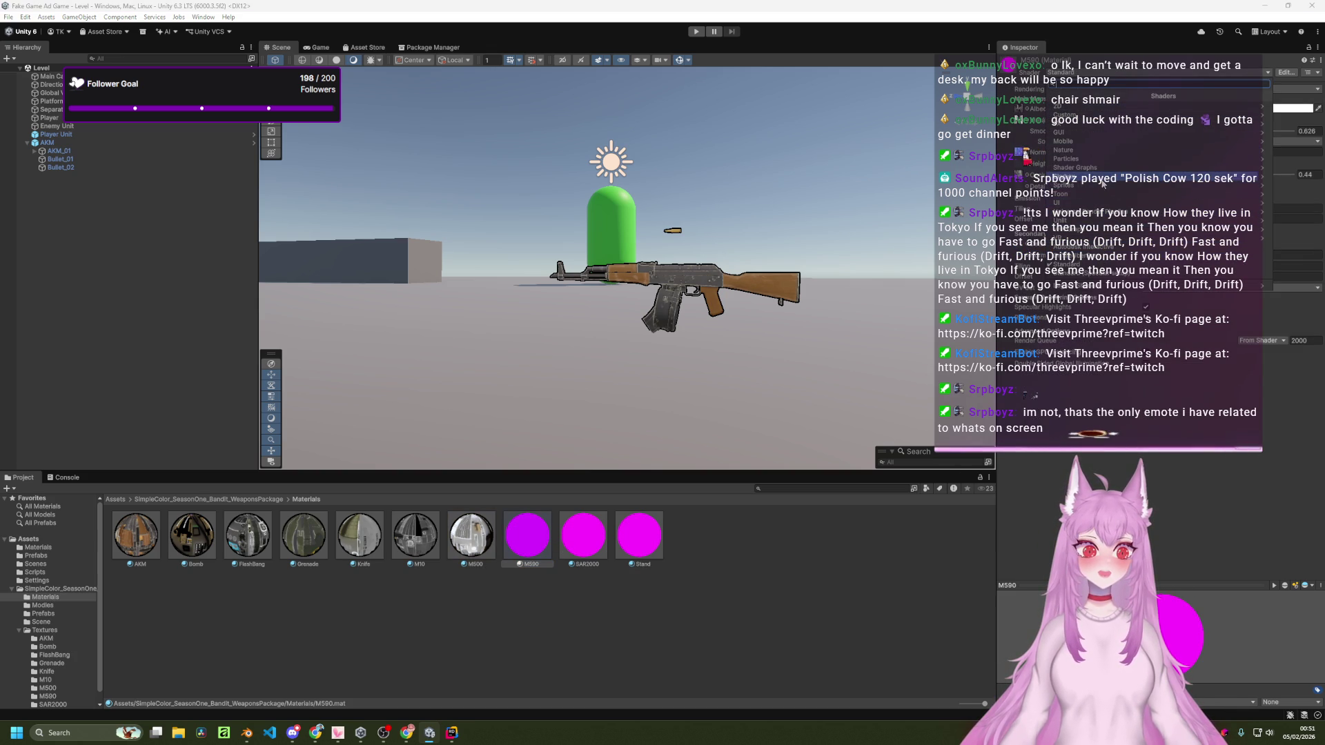
pyautogui.click(1108, 196)
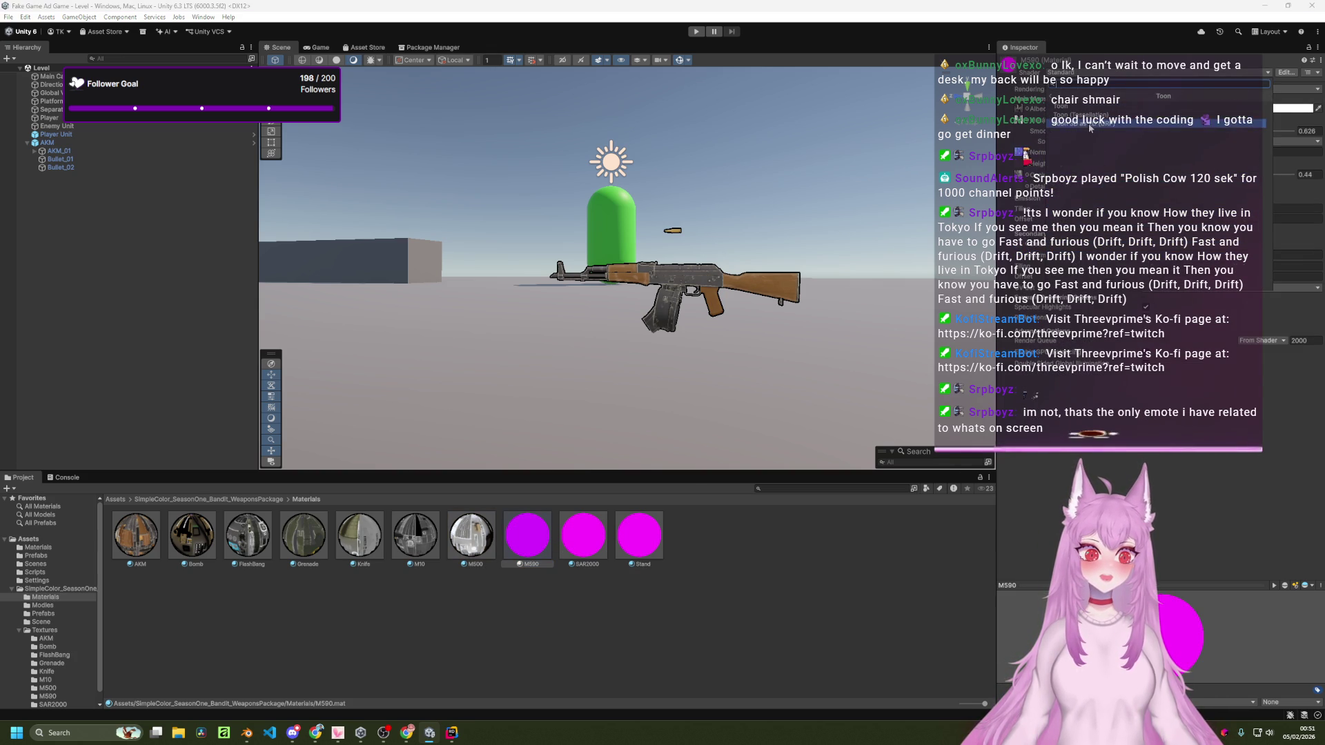
pyautogui.click(1094, 124)
# Step: Assign M590 textures to its shading map, then select SAR2000 and list its shaders
pyautogui.click(1038, 157)
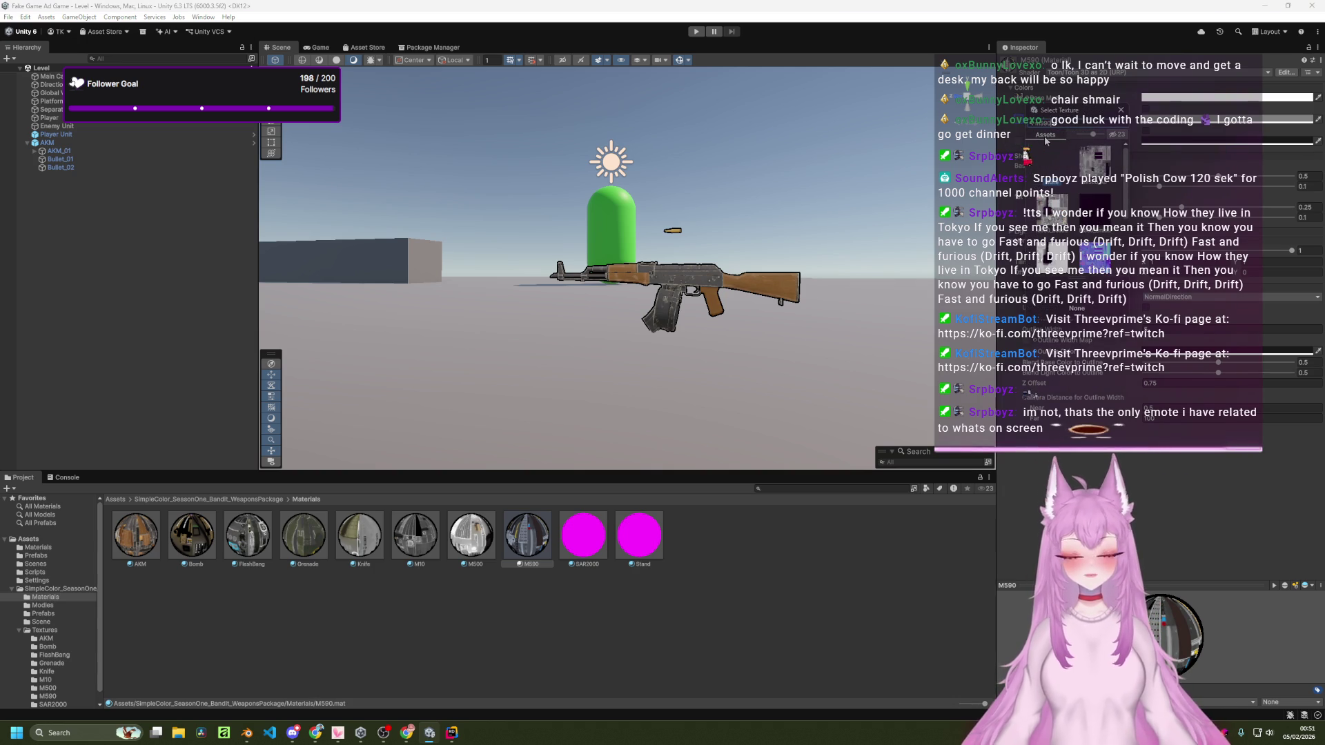
pyautogui.doubleClick(1092, 169)
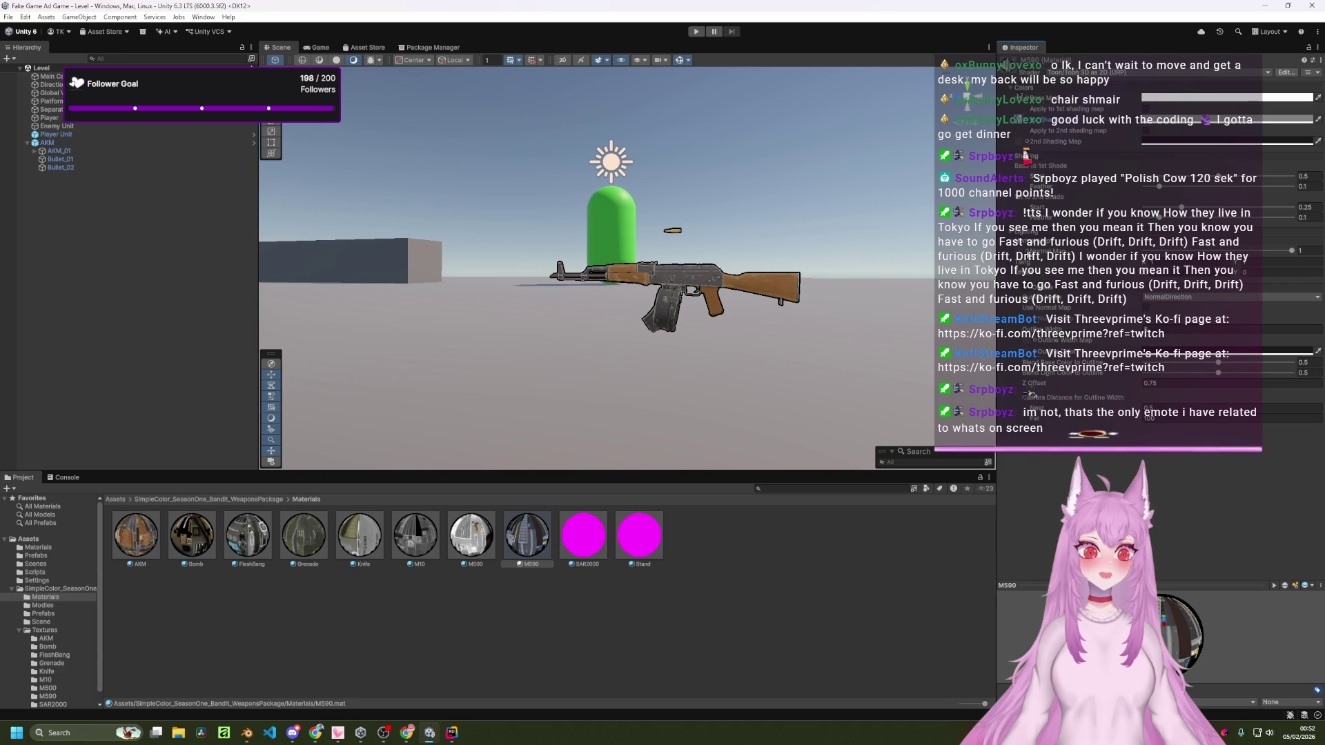
pyautogui.click(1038, 157)
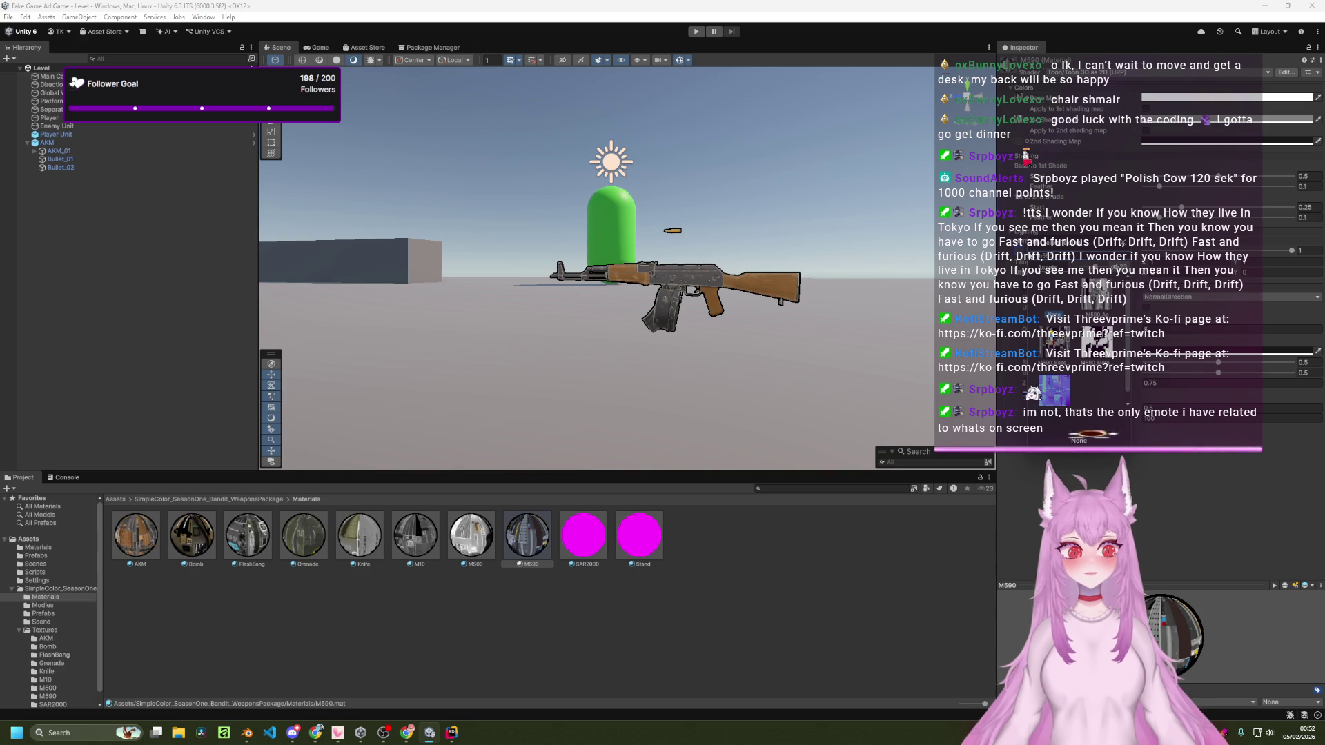
pyautogui.doubleClick(1080, 376)
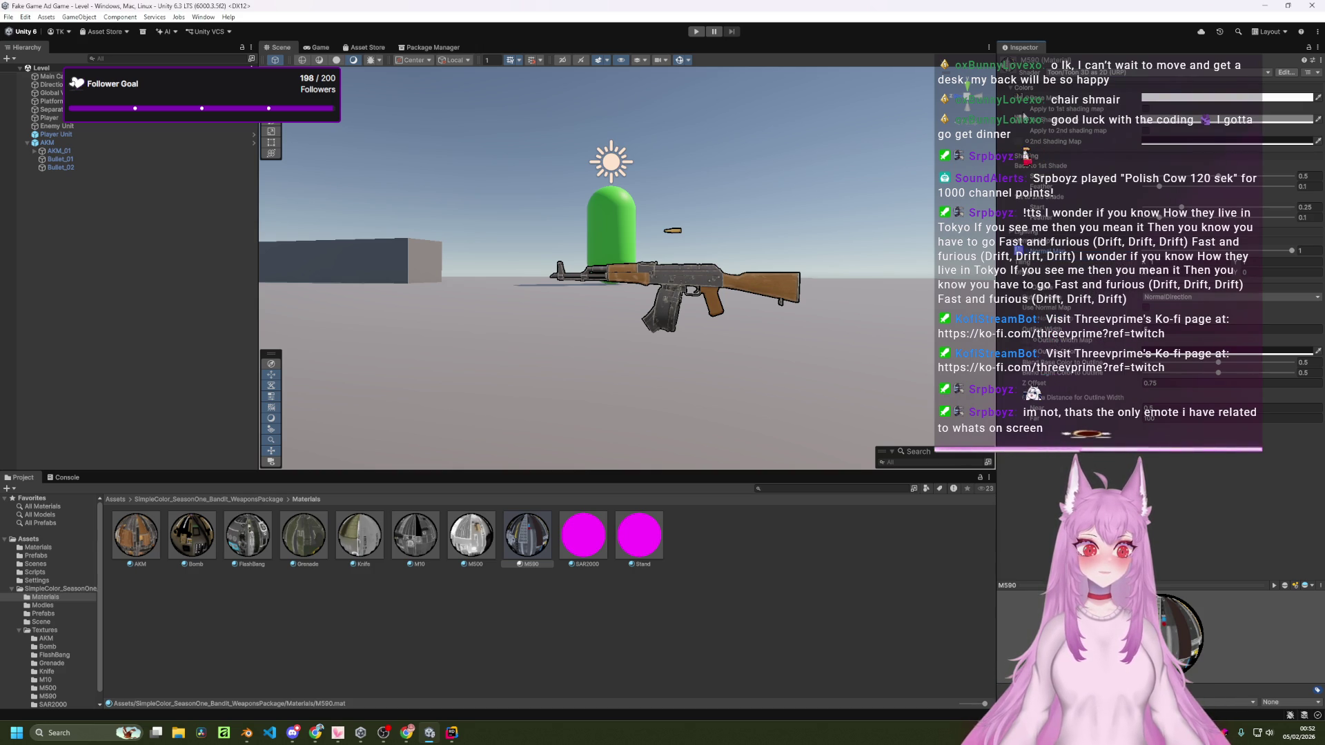
pyautogui.click(600, 533)
pyautogui.click(1143, 74)
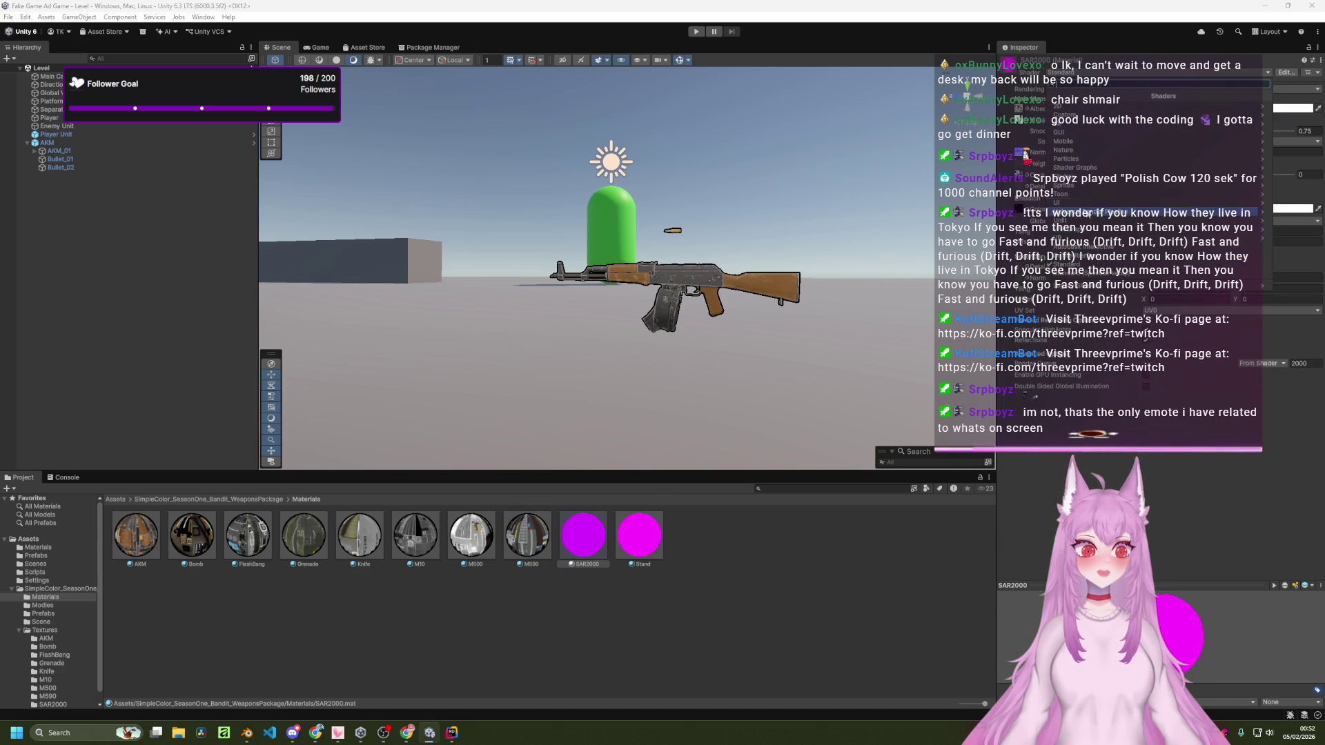
# Step: Give SAR2000 the Toon 3D as 2D (URP) shader and assign its SAR2000 textures to two slots
pyautogui.click(1062, 194)
pyautogui.click(1080, 143)
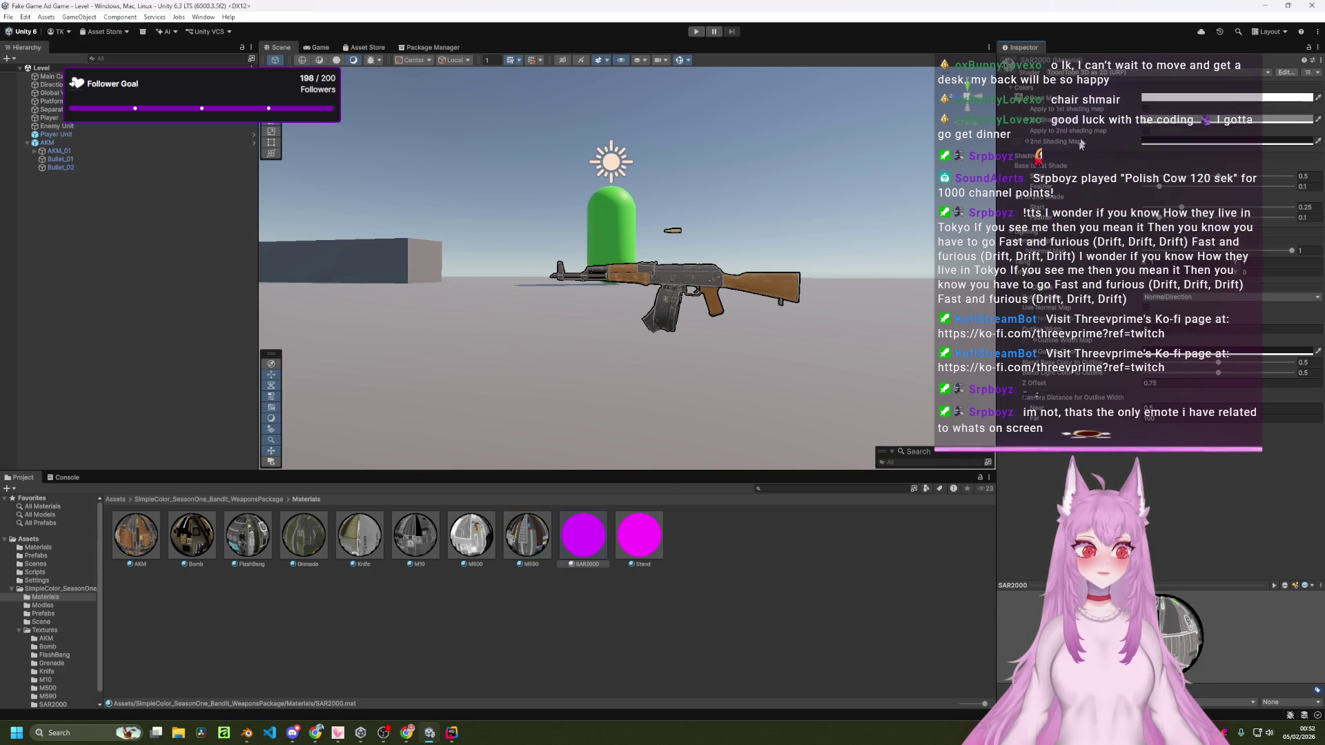
pyautogui.click(1026, 125)
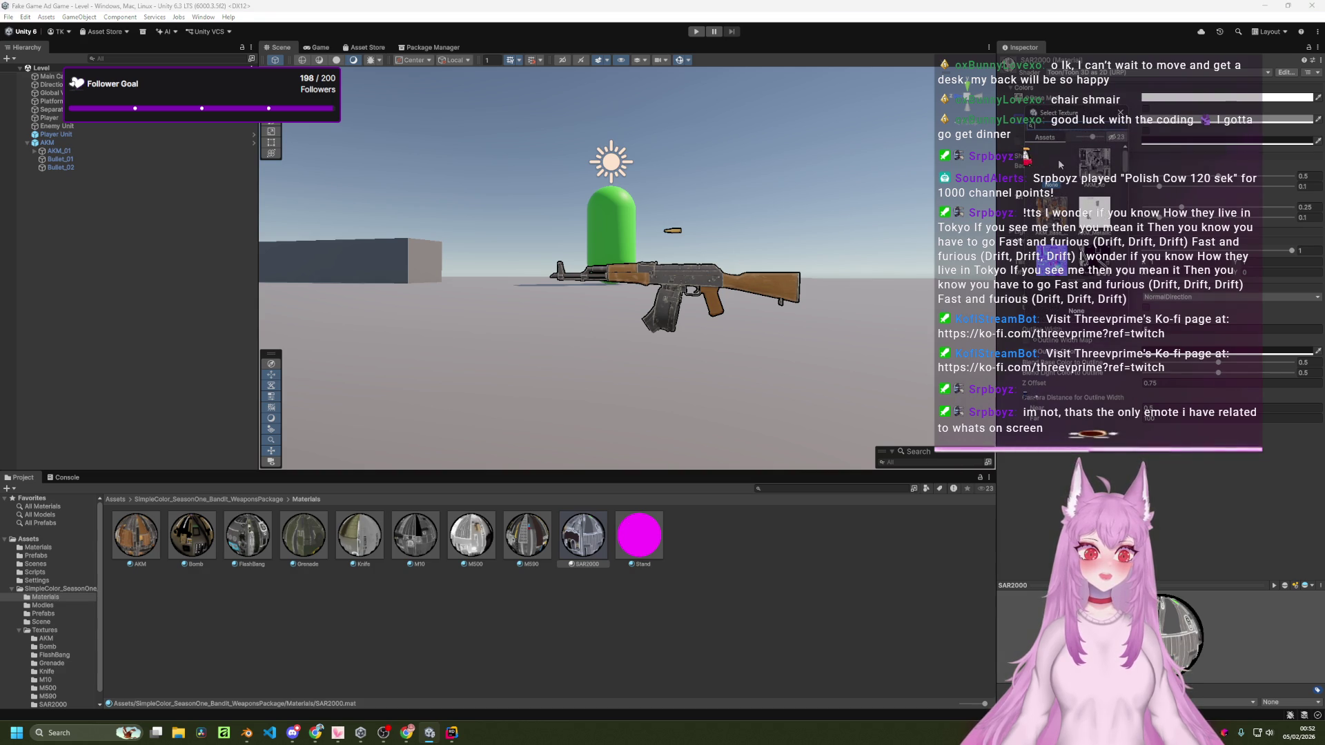
pyautogui.write('sar')
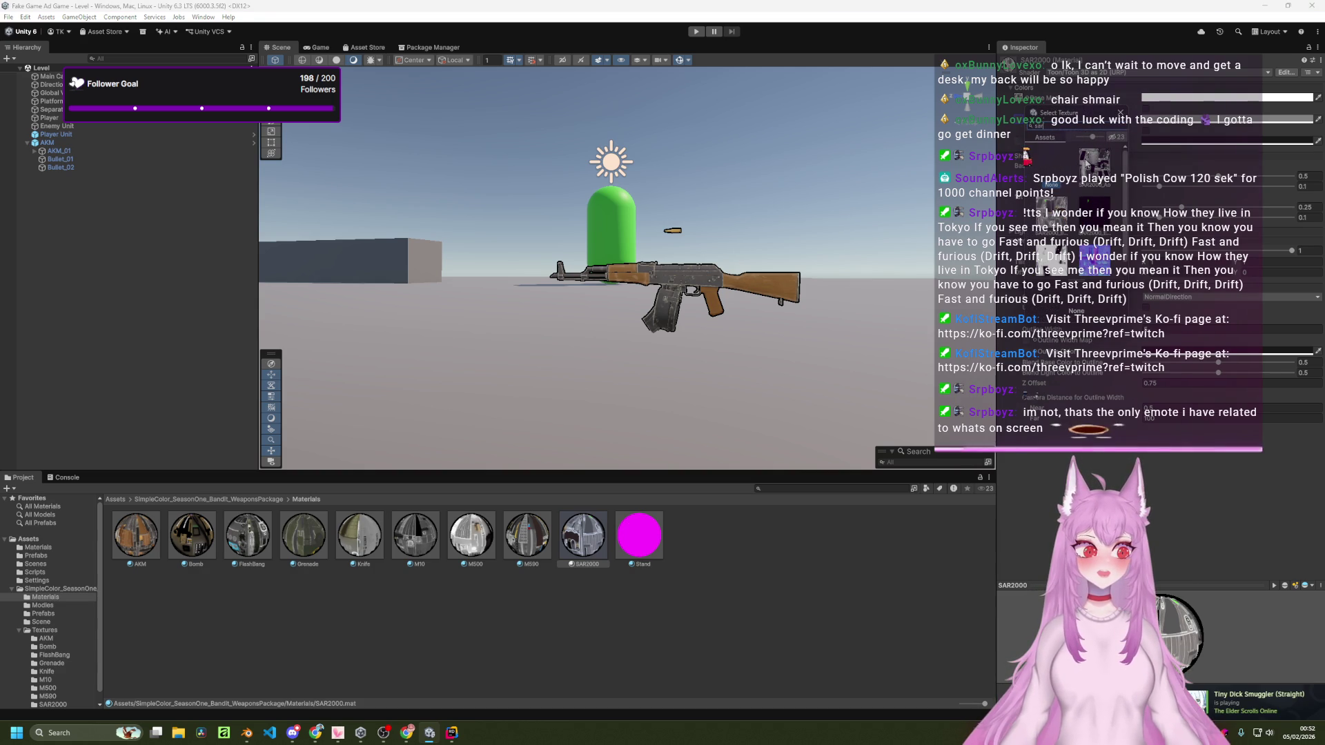
pyautogui.doubleClick(1094, 171)
pyautogui.click(1032, 264)
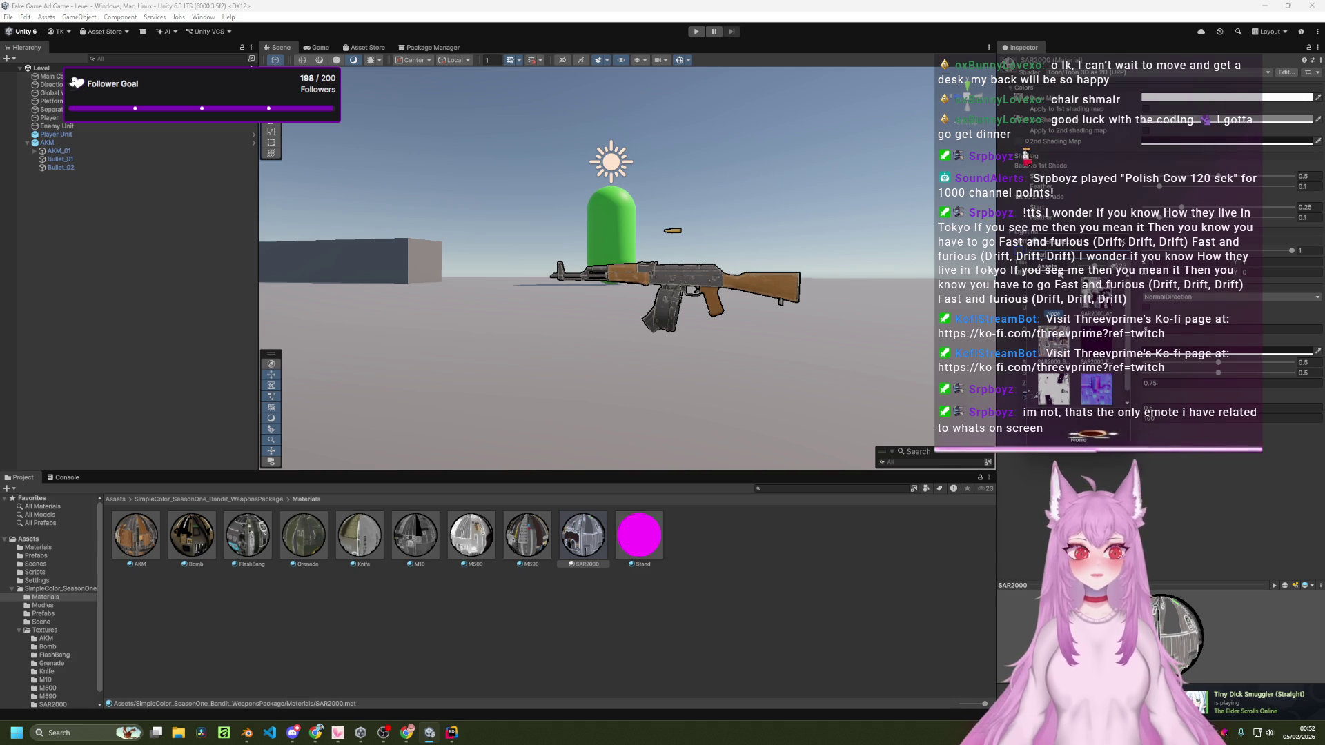
pyautogui.doubleClick(1099, 382)
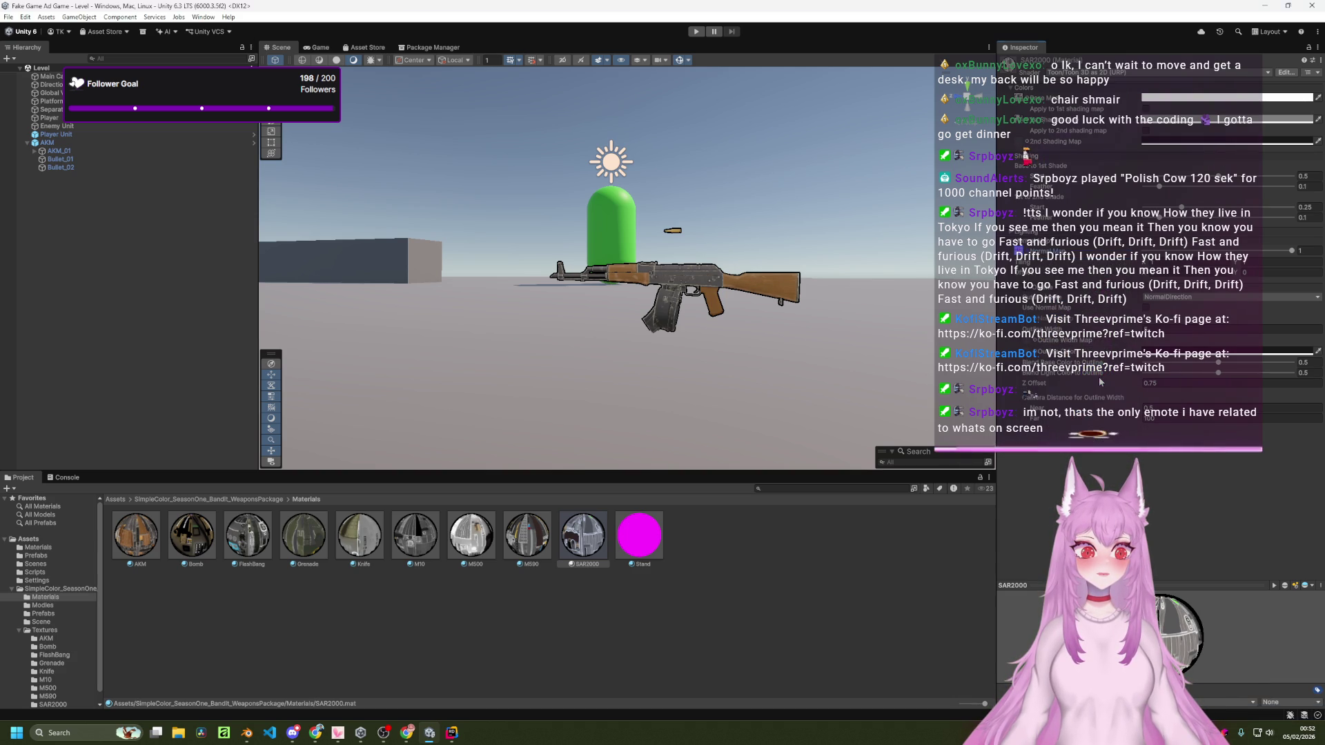
pyautogui.click(650, 543)
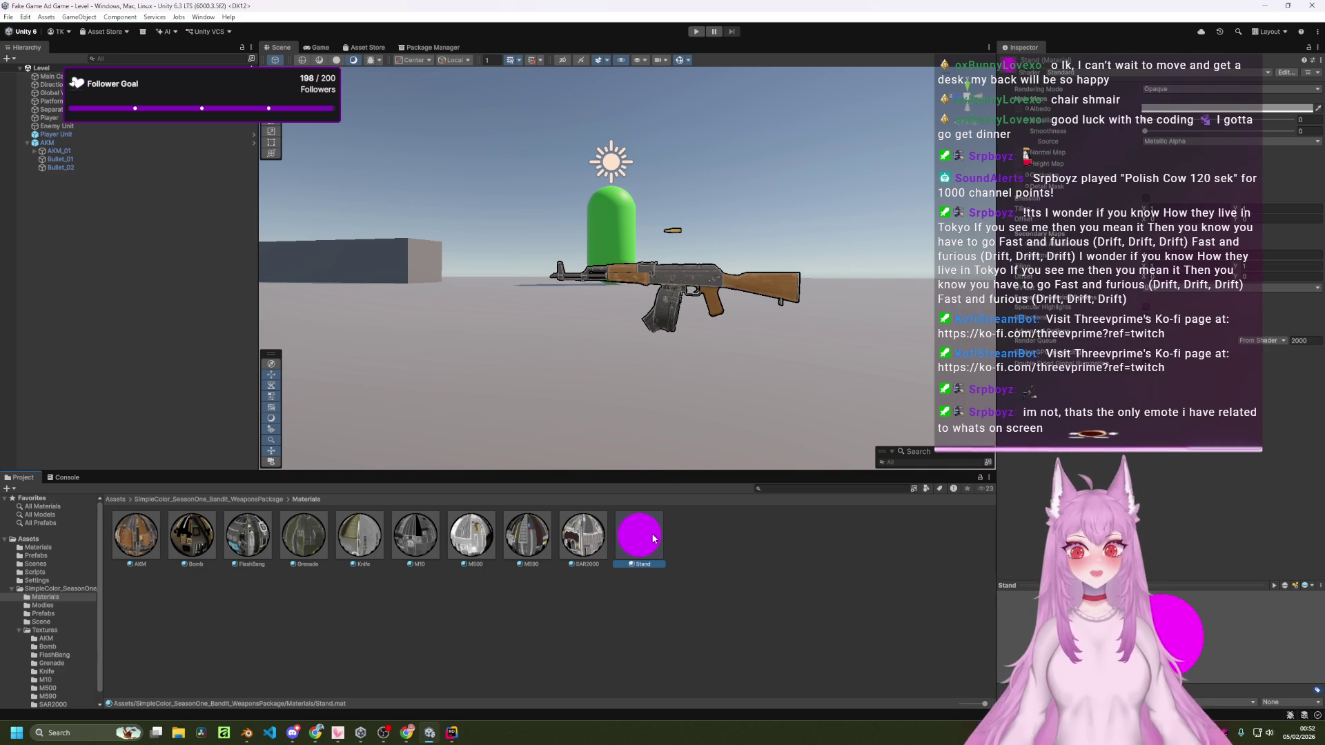
# Step: From the Prefabs folder, place the Bomb, FlashBang and Grenade prefabs in the scene
pyautogui.click(180, 500)
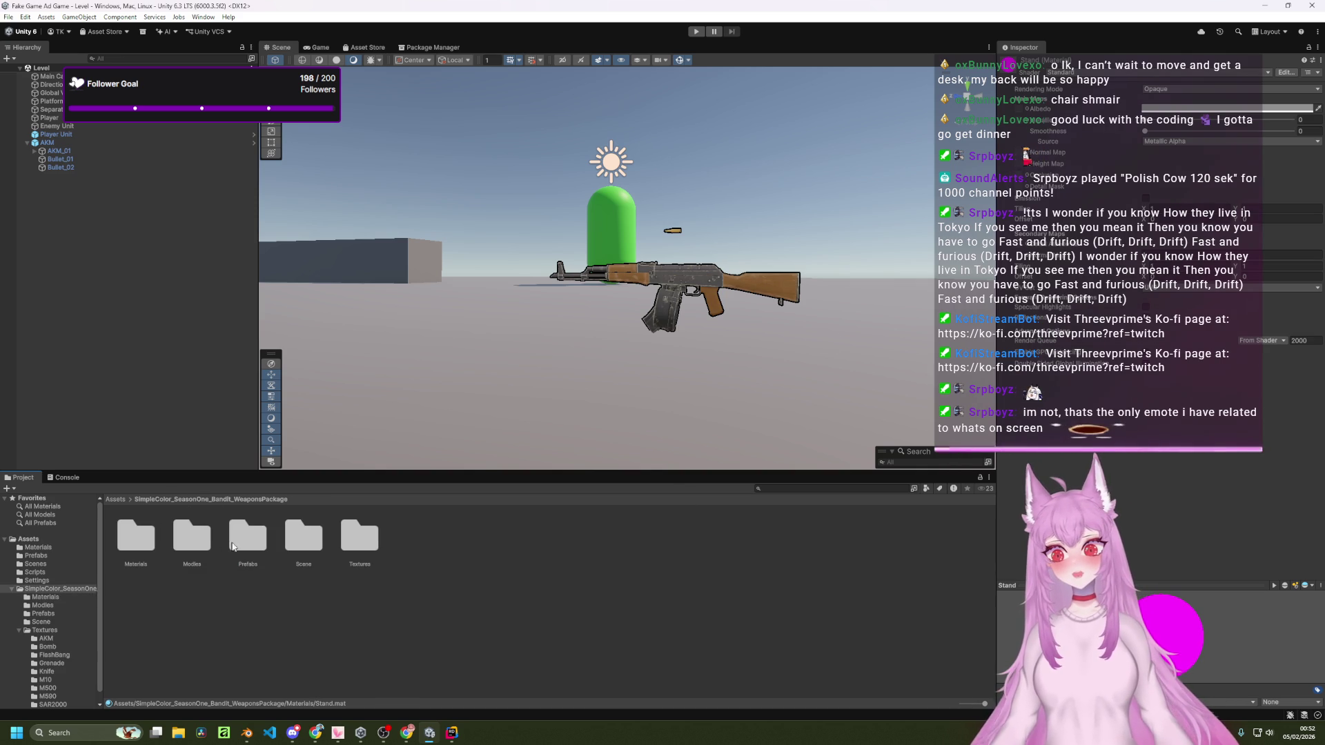
pyautogui.doubleClick(261, 546)
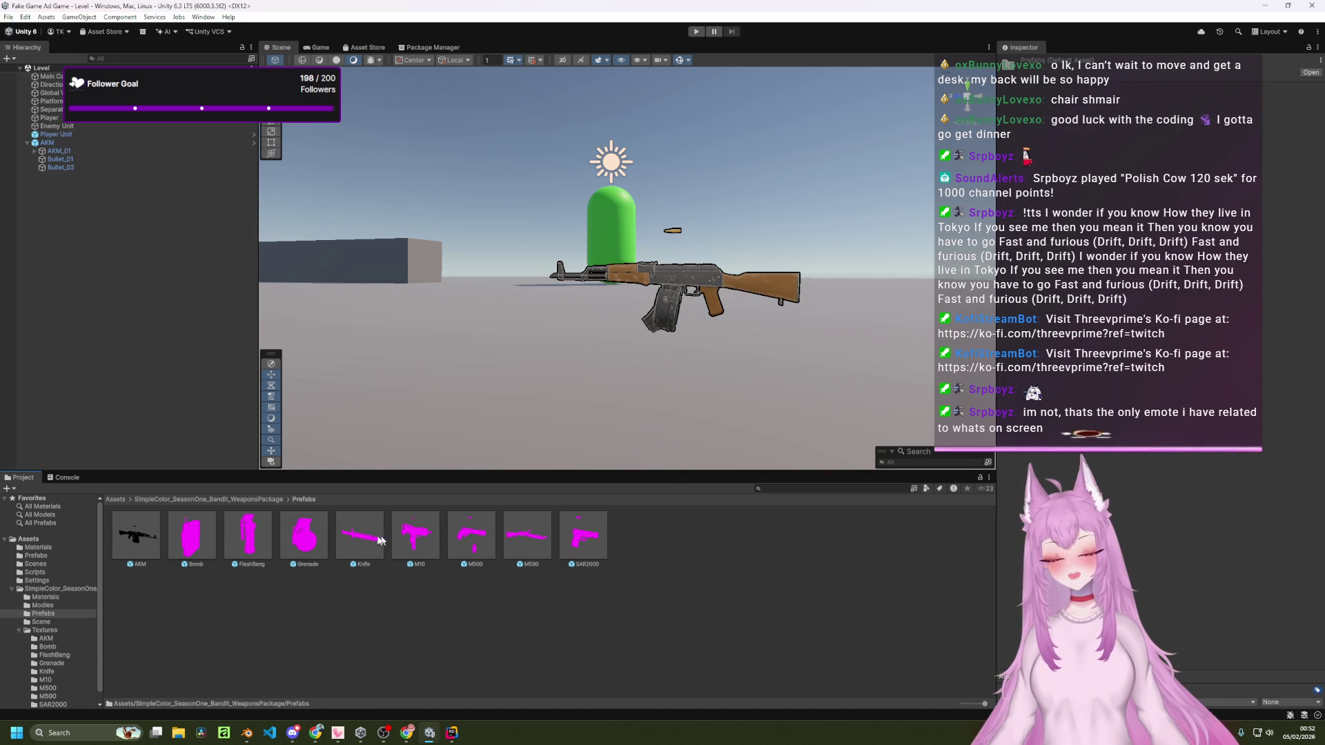
pyautogui.click(187, 537)
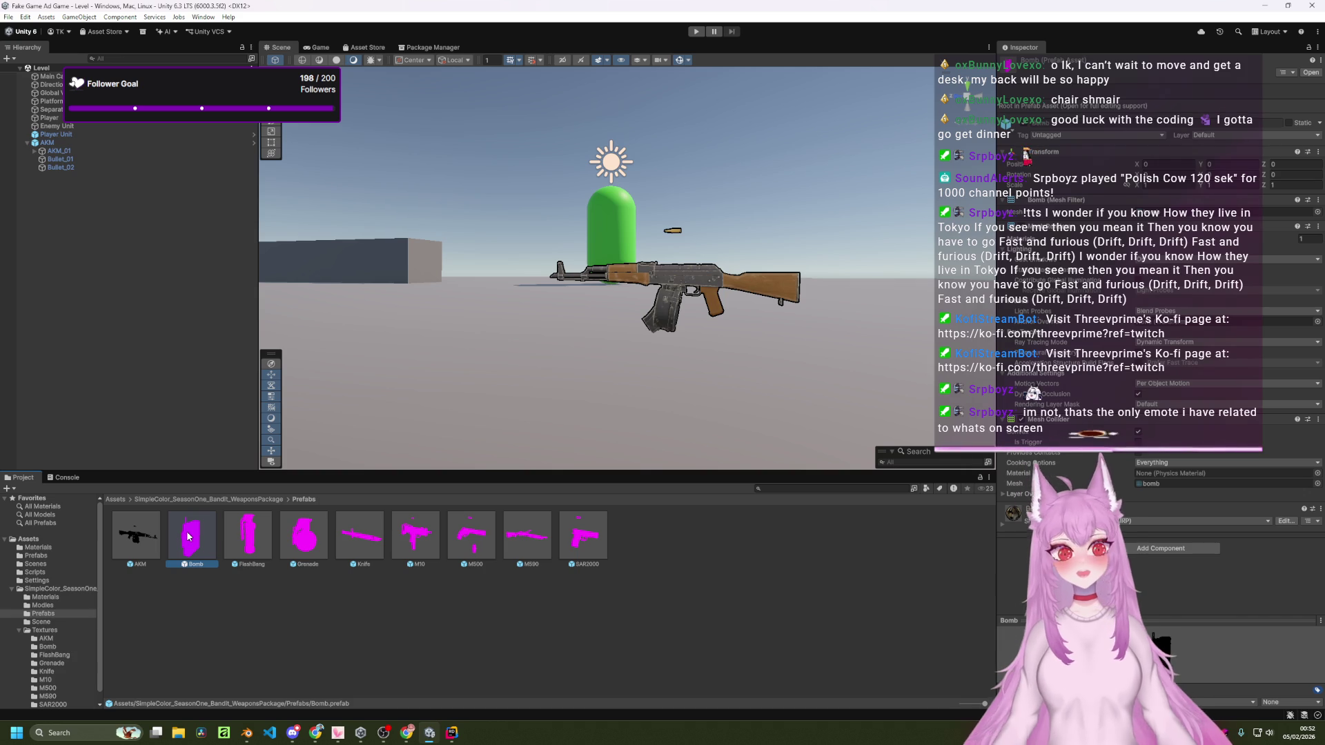
pyautogui.moveTo(276, 432)
pyautogui.mouseDown()
pyautogui.moveTo(407, 428)
pyautogui.moveTo(386, 435)
pyautogui.mouseUp()
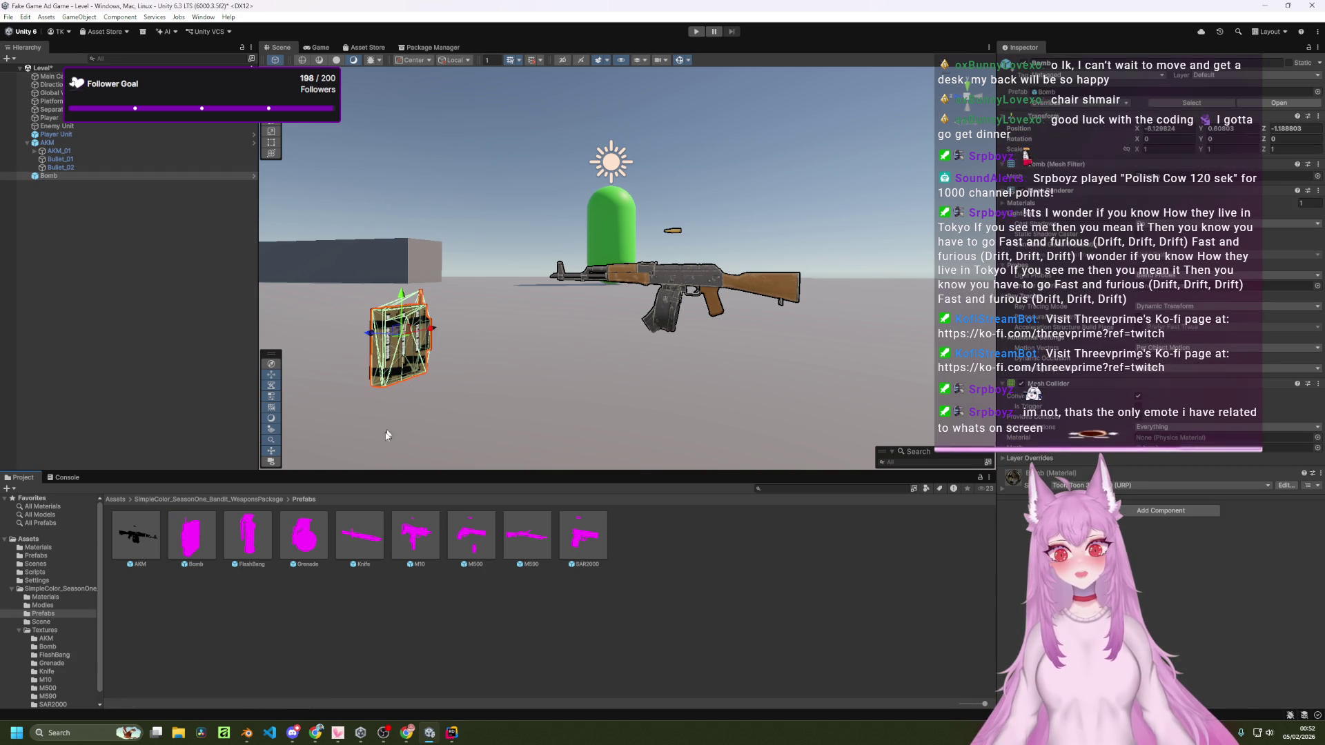
pyautogui.moveTo(235, 546)
pyautogui.mouseDown()
pyautogui.moveTo(269, 483)
pyautogui.moveTo(461, 410)
pyautogui.moveTo(542, 407)
pyautogui.mouseUp()
pyautogui.moveTo(302, 544)
pyautogui.mouseDown()
pyautogui.moveTo(548, 393)
pyautogui.moveTo(630, 394)
pyautogui.mouseUp()
# Step: Place the Knife, M10, M500, M590 and SAR2000 prefabs in the scene too
pyautogui.click(357, 542)
pyautogui.moveTo(356, 543)
pyautogui.mouseDown()
pyautogui.moveTo(414, 387)
pyautogui.moveTo(443, 390)
pyautogui.mouseUp()
pyautogui.moveTo(416, 538)
pyautogui.mouseDown()
pyautogui.moveTo(672, 272)
pyautogui.moveTo(711, 290)
pyautogui.moveTo(796, 283)
pyautogui.mouseUp()
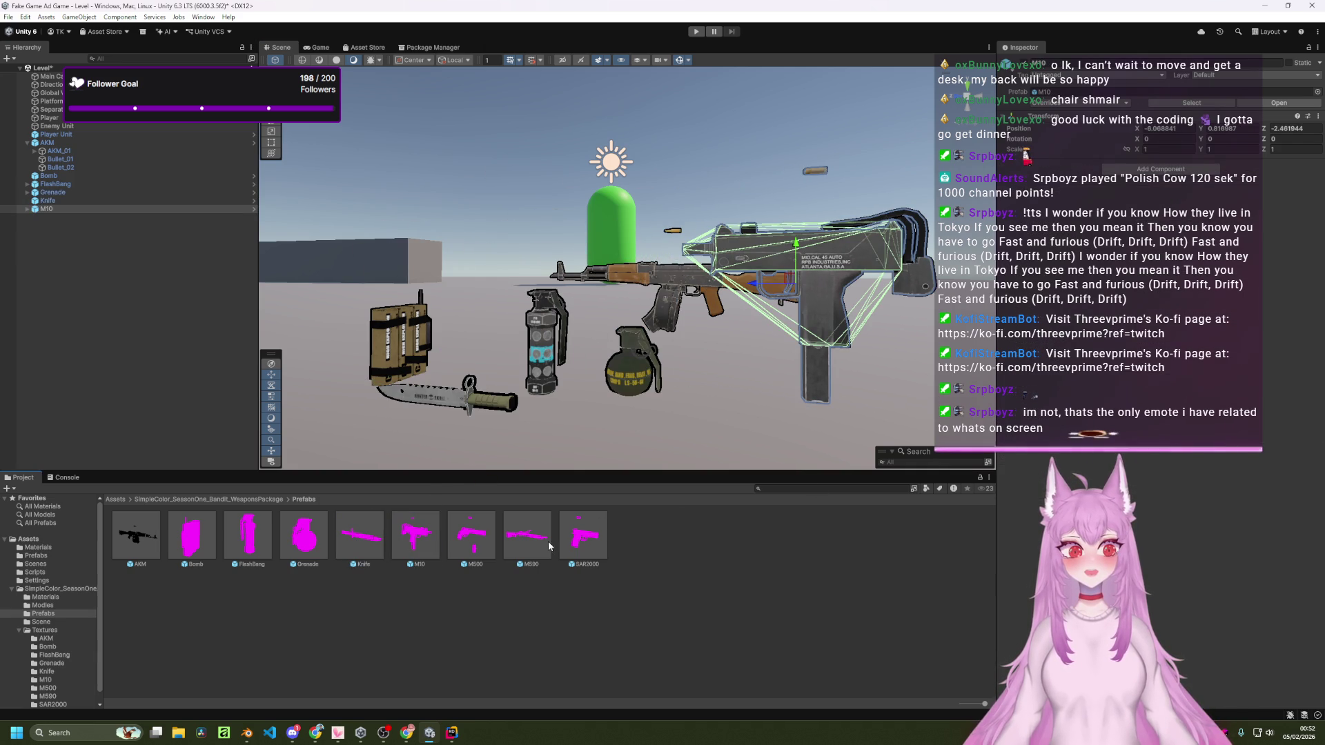
pyautogui.moveTo(482, 543)
pyautogui.mouseDown()
pyautogui.moveTo(621, 372)
pyautogui.moveTo(479, 329)
pyautogui.mouseUp()
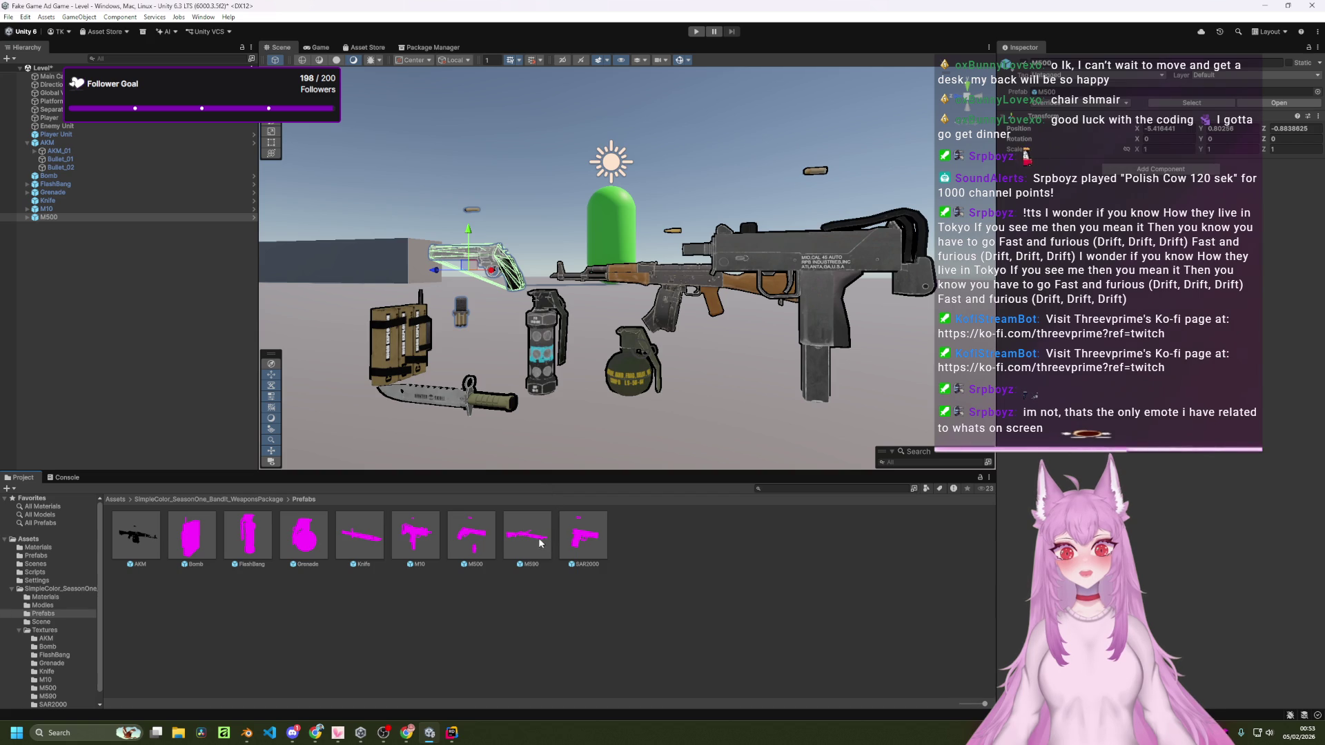
pyautogui.moveTo(540, 543)
pyautogui.mouseDown()
pyautogui.moveTo(514, 462)
pyautogui.moveTo(555, 438)
pyautogui.moveTo(353, 309)
pyautogui.moveTo(376, 327)
pyautogui.moveTo(370, 314)
pyautogui.mouseUp()
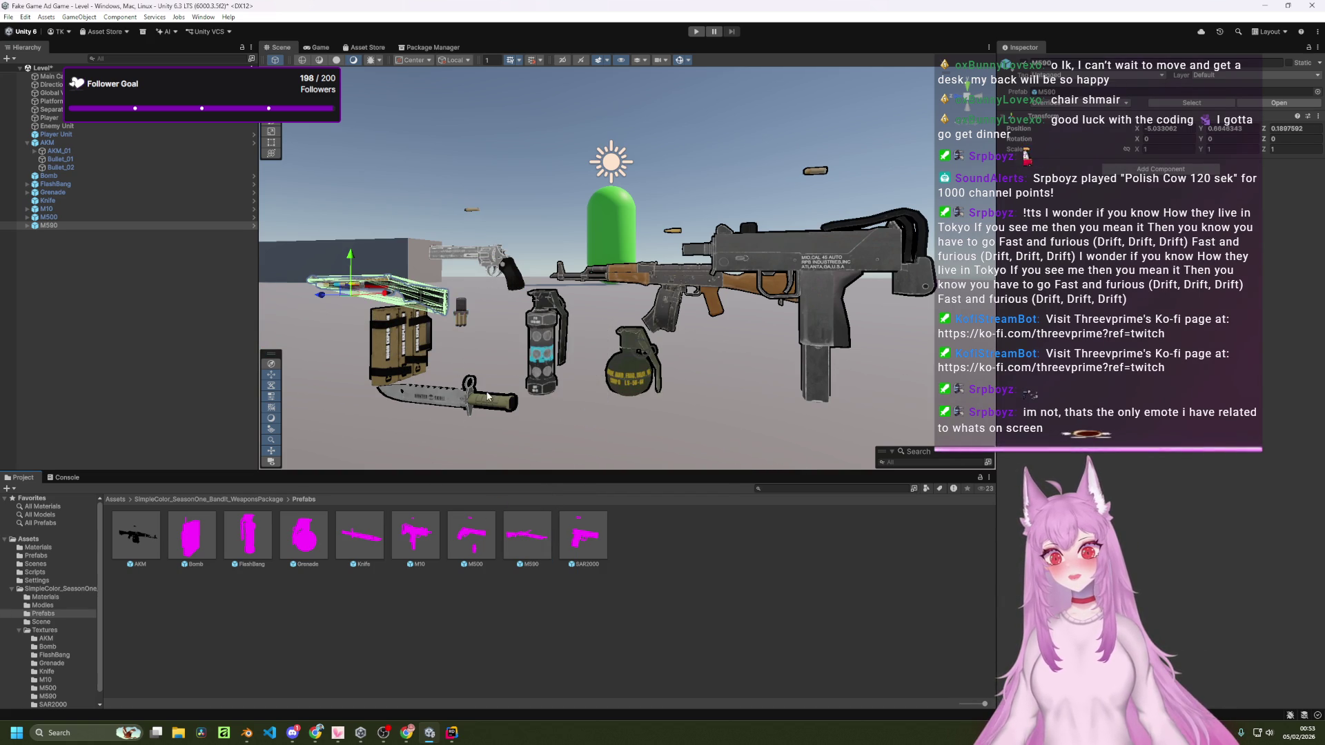
pyautogui.moveTo(583, 537)
pyautogui.mouseDown()
pyautogui.moveTo(402, 441)
pyautogui.moveTo(331, 383)
pyautogui.moveTo(297, 376)
pyautogui.moveTo(312, 373)
pyautogui.mouseUp()
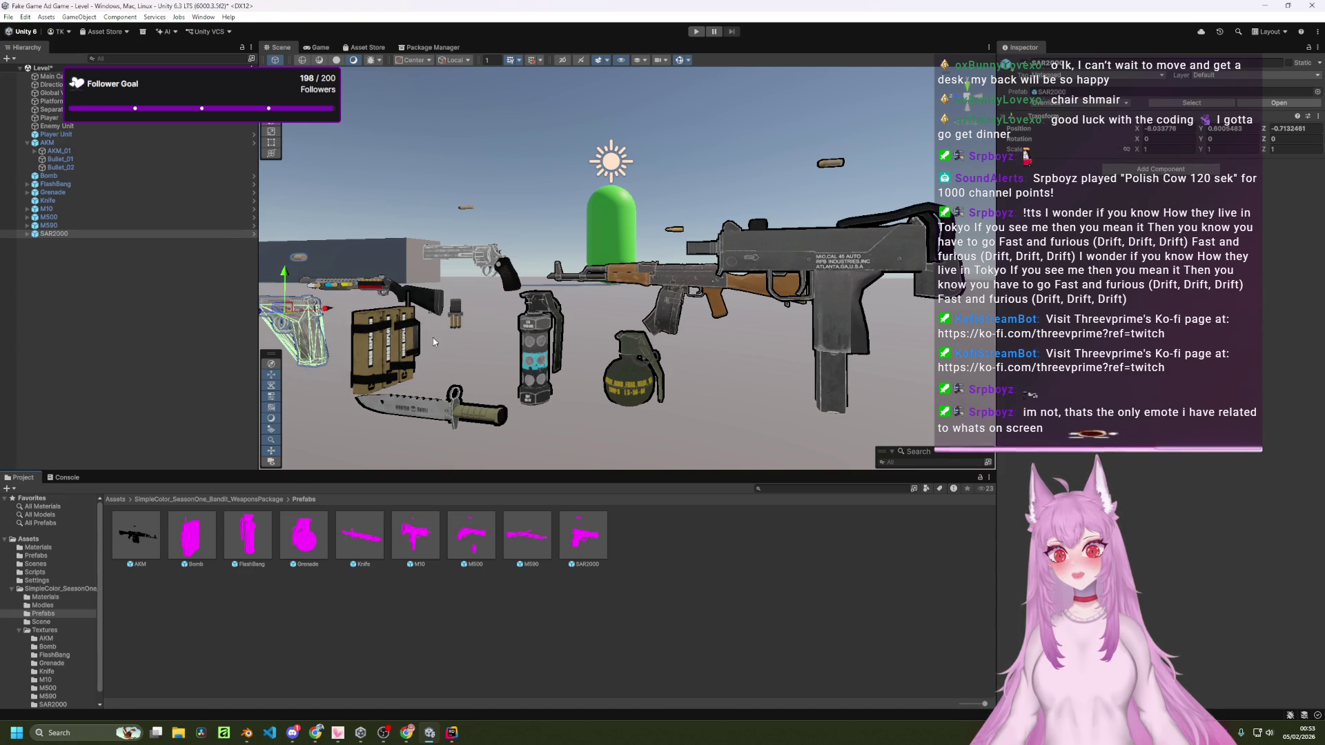
pyautogui.moveTo(433, 341)
pyautogui.mouseDown()
pyautogui.moveTo(600, 333)
pyautogui.moveTo(813, 364)
pyautogui.moveTo(609, 370)
pyautogui.mouseUp()
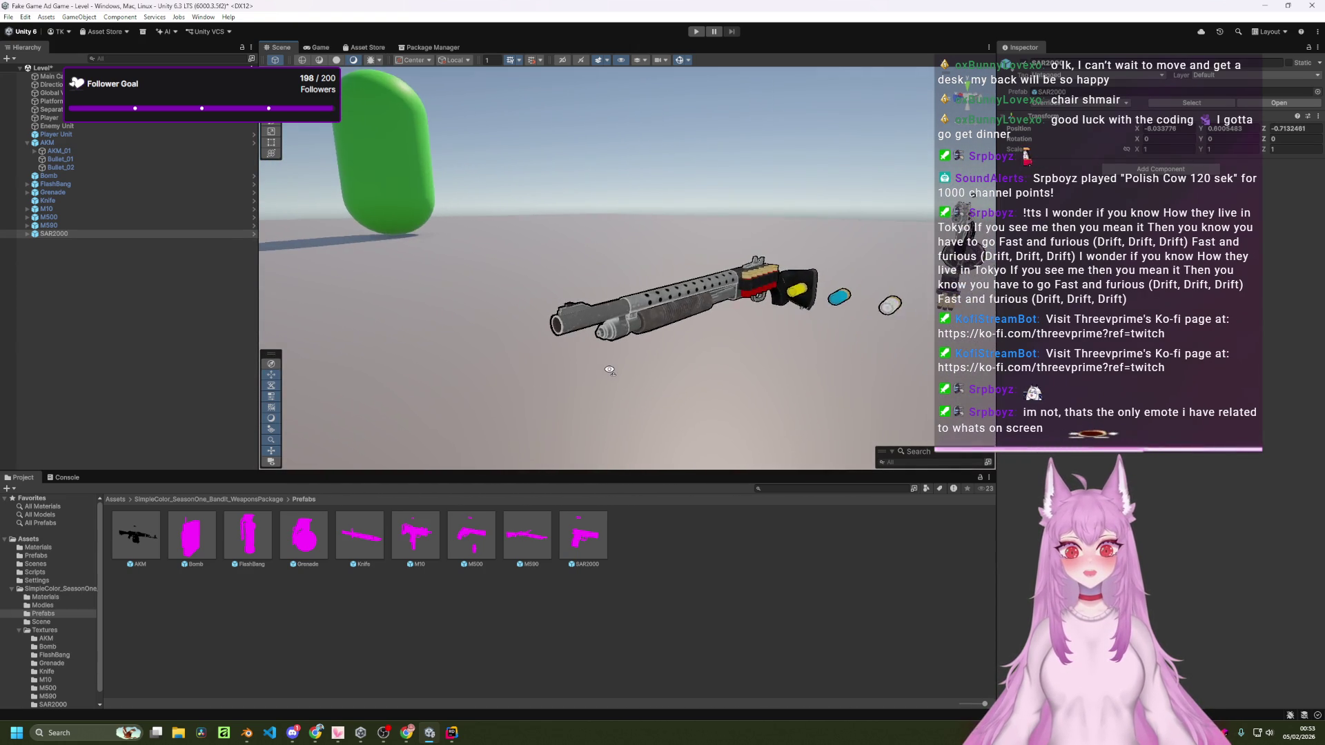
pyautogui.scroll(3, 610, 370)
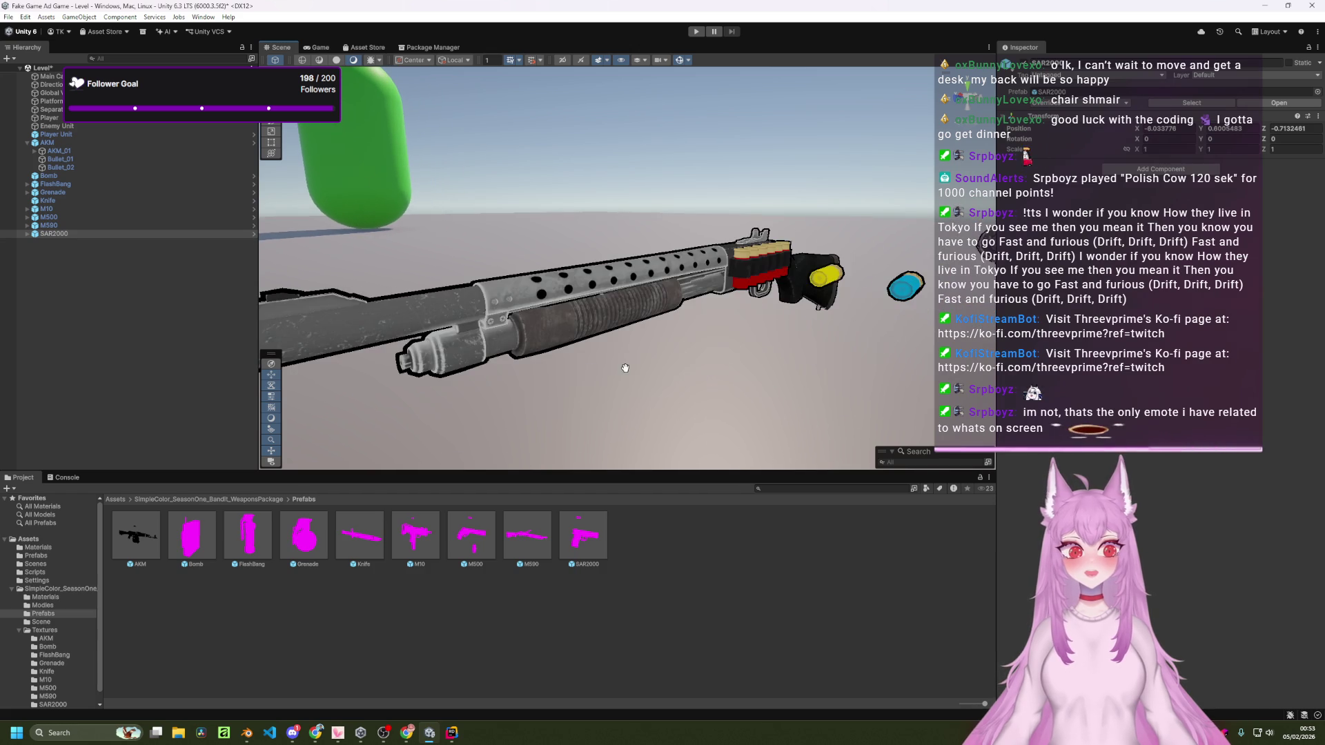
pyautogui.moveTo(633, 367)
pyautogui.mouseDown()
pyautogui.moveTo(789, 345)
pyautogui.moveTo(653, 283)
pyautogui.moveTo(744, 287)
pyautogui.moveTo(525, 301)
pyautogui.moveTo(642, 308)
pyautogui.moveTo(418, 302)
pyautogui.moveTo(518, 272)
pyautogui.moveTo(827, 269)
pyautogui.moveTo(554, 269)
pyautogui.moveTo(697, 294)
pyautogui.moveTo(367, 307)
pyautogui.moveTo(508, 303)
pyautogui.moveTo(378, 290)
pyautogui.moveTo(403, 287)
pyautogui.mouseUp()
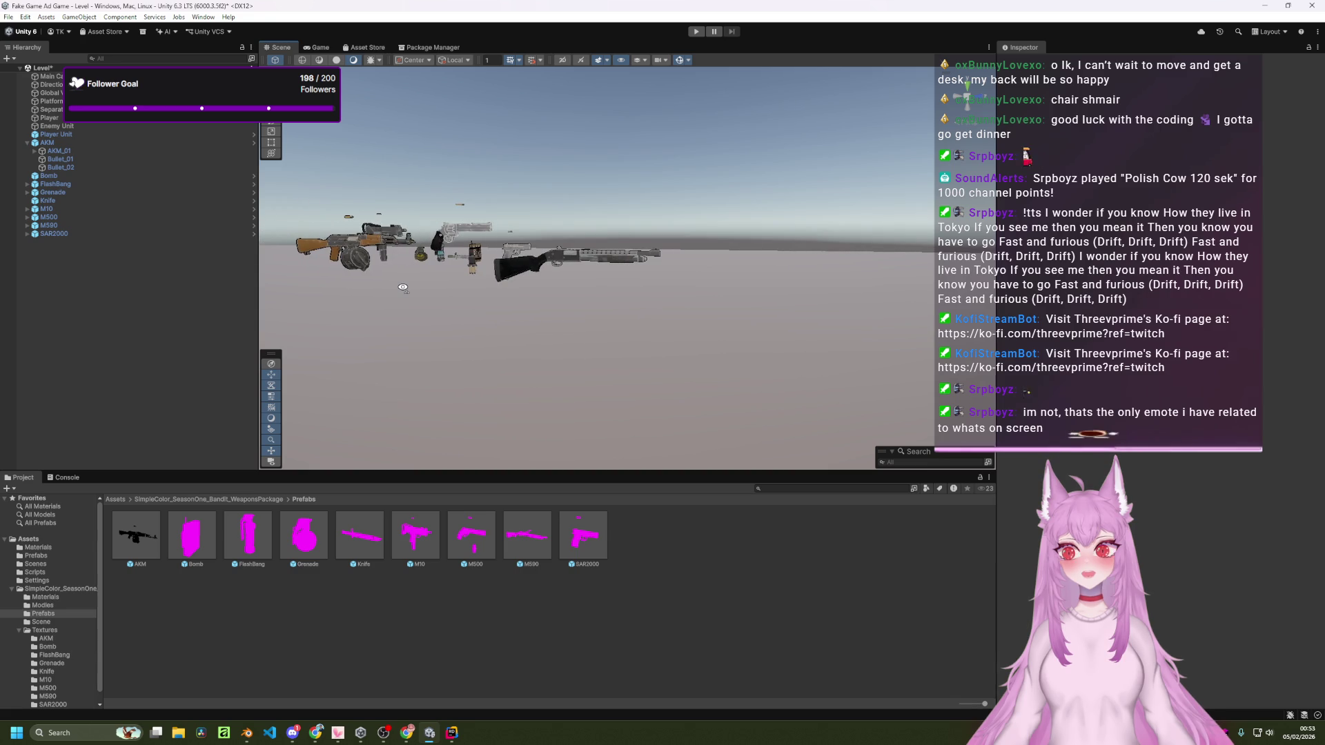
pyautogui.moveTo(492, 286); pyautogui.dragTo(733, 271)
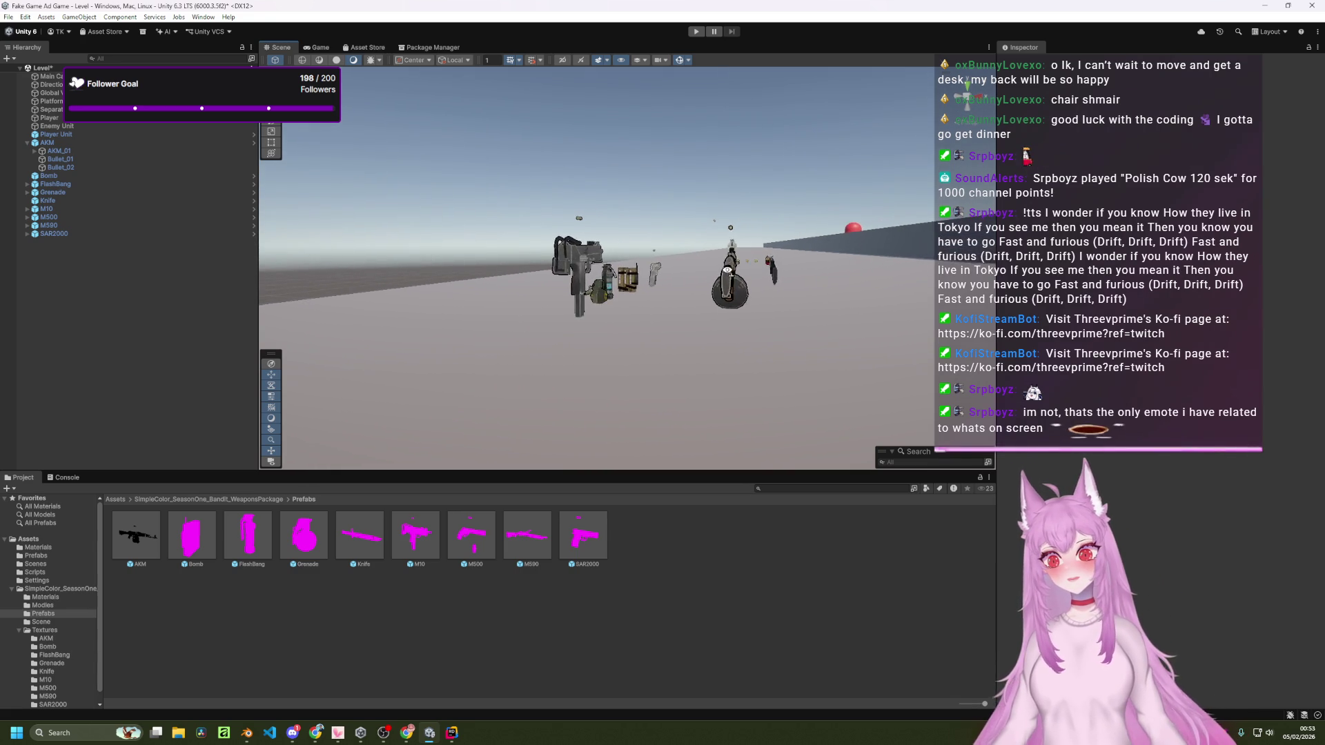
pyautogui.scroll(-5, 733, 271)
pyautogui.scroll(5, 733, 271)
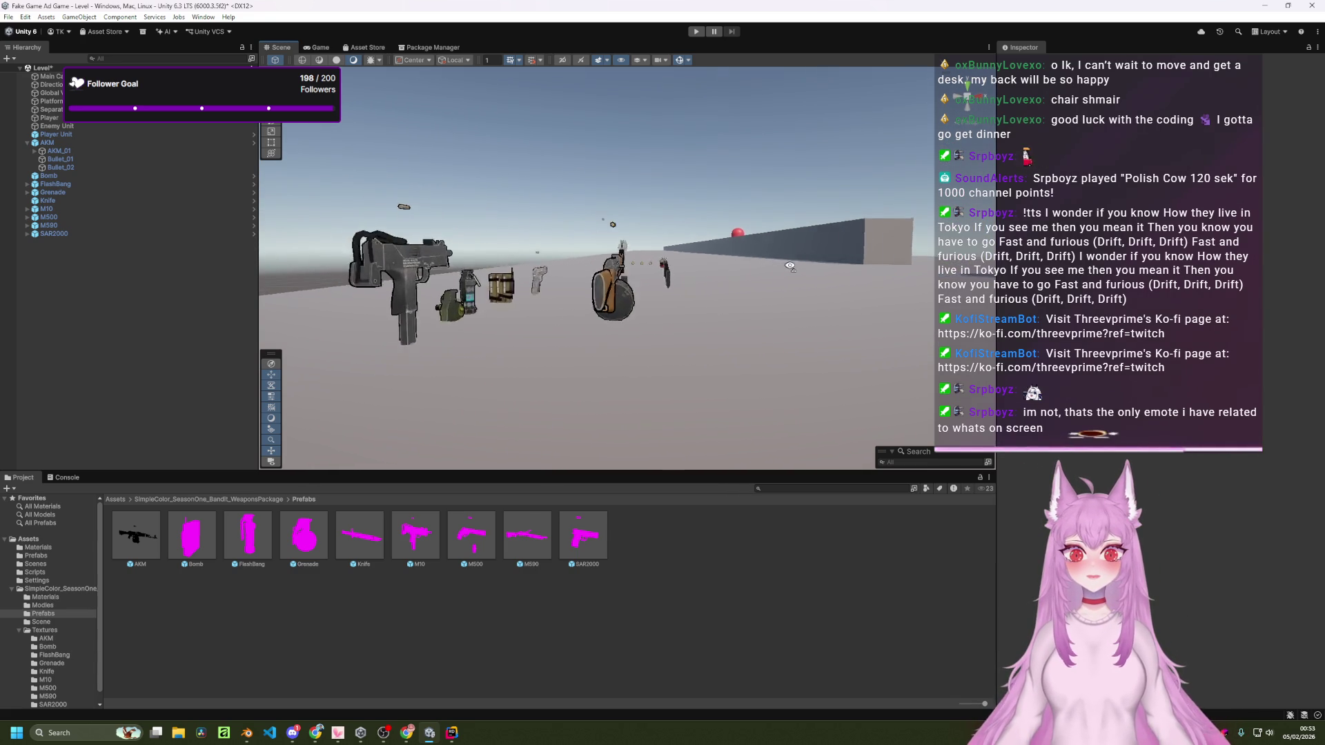
pyautogui.moveTo(733, 271)
pyautogui.mouseDown()
pyautogui.moveTo(820, 262)
pyautogui.moveTo(915, 295)
pyautogui.moveTo(769, 272)
pyautogui.moveTo(480, 298)
pyautogui.moveTo(412, 390)
pyautogui.mouseUp()
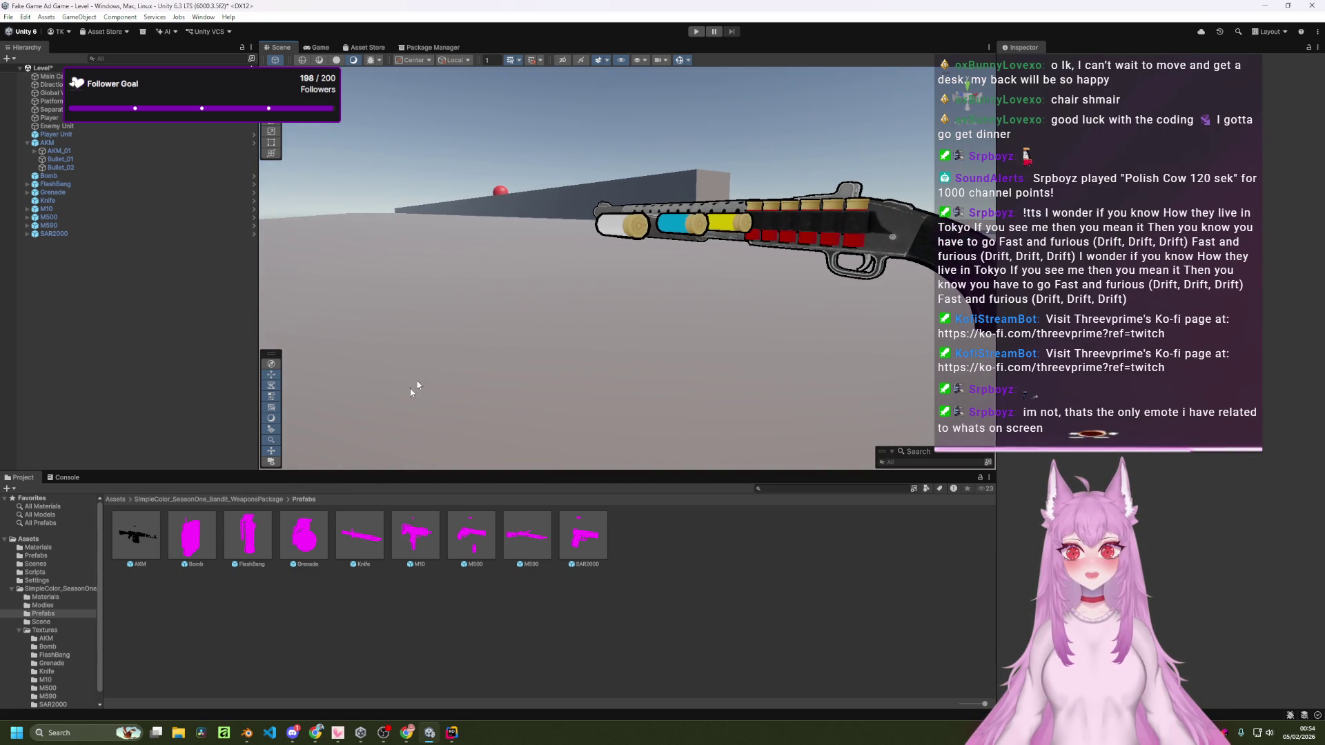
pyautogui.doubleClick(199, 547)
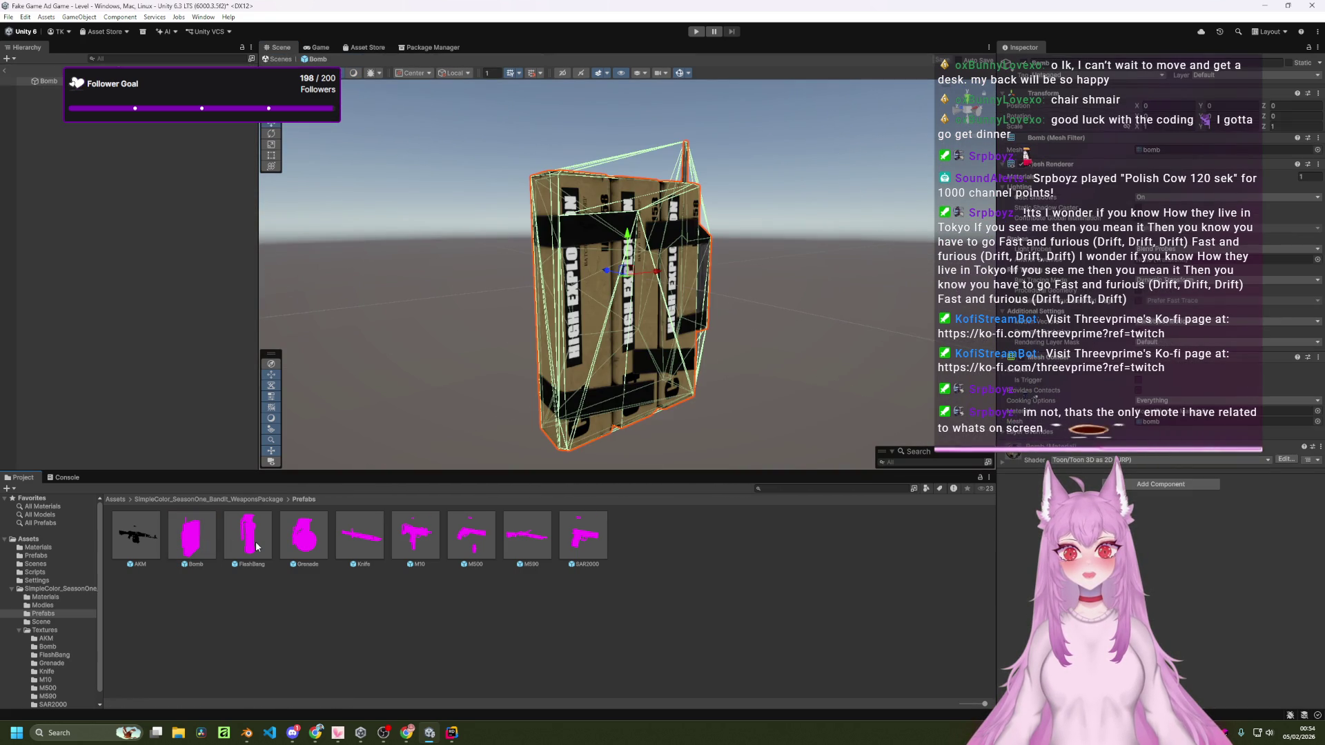
pyautogui.doubleClick(263, 544)
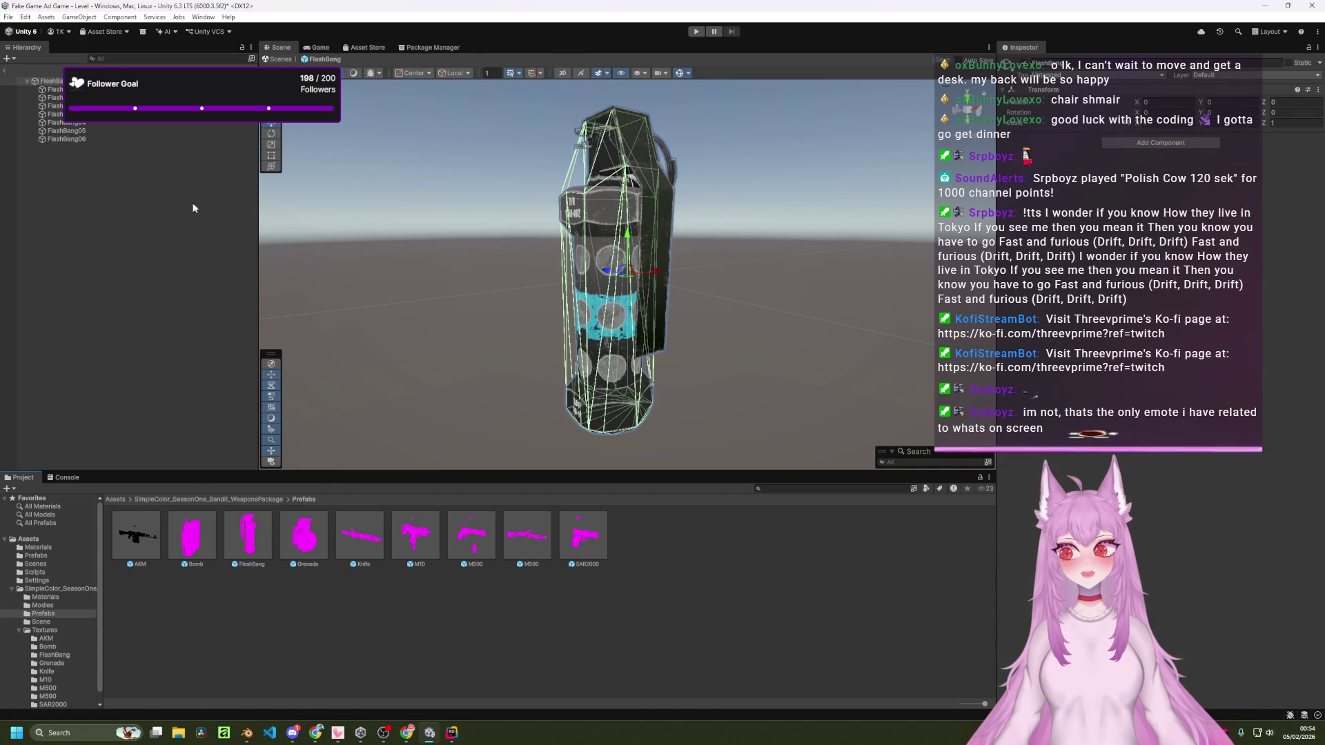
pyautogui.click(6, 69)
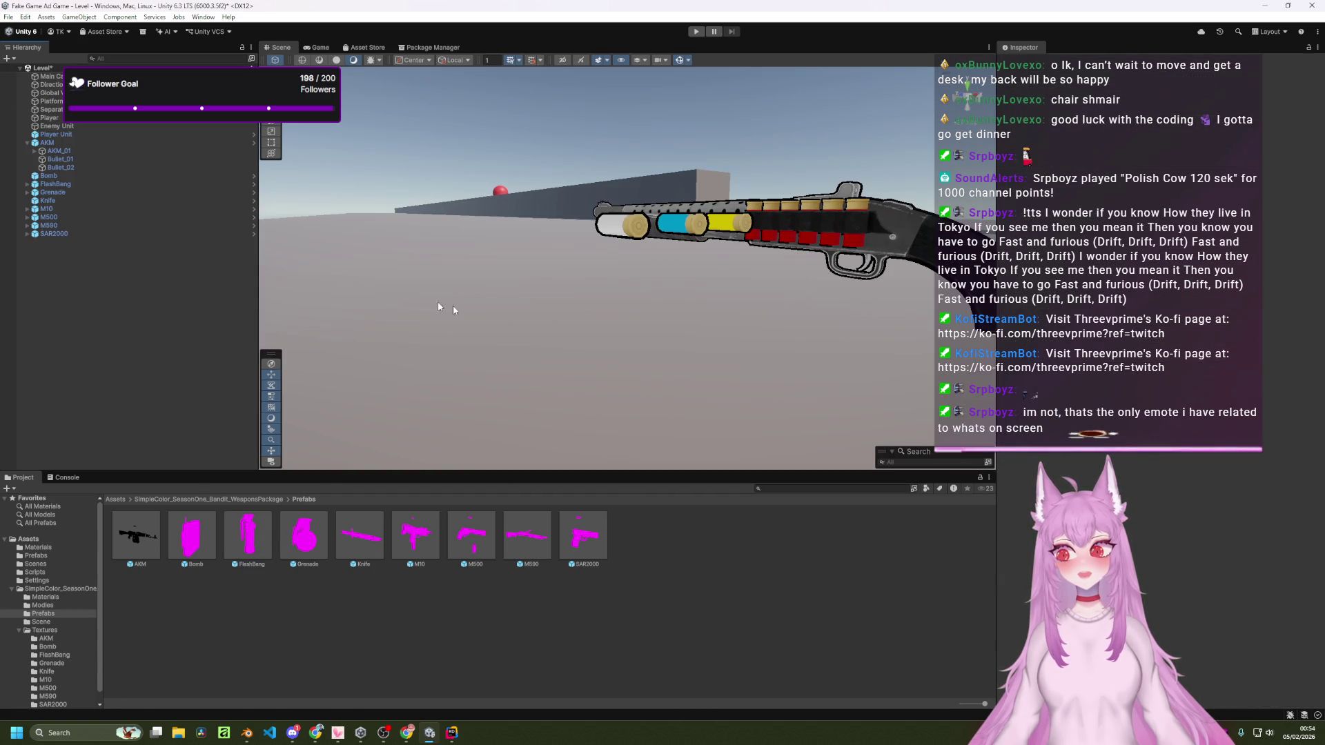
pyautogui.scroll(-10, 453, 311)
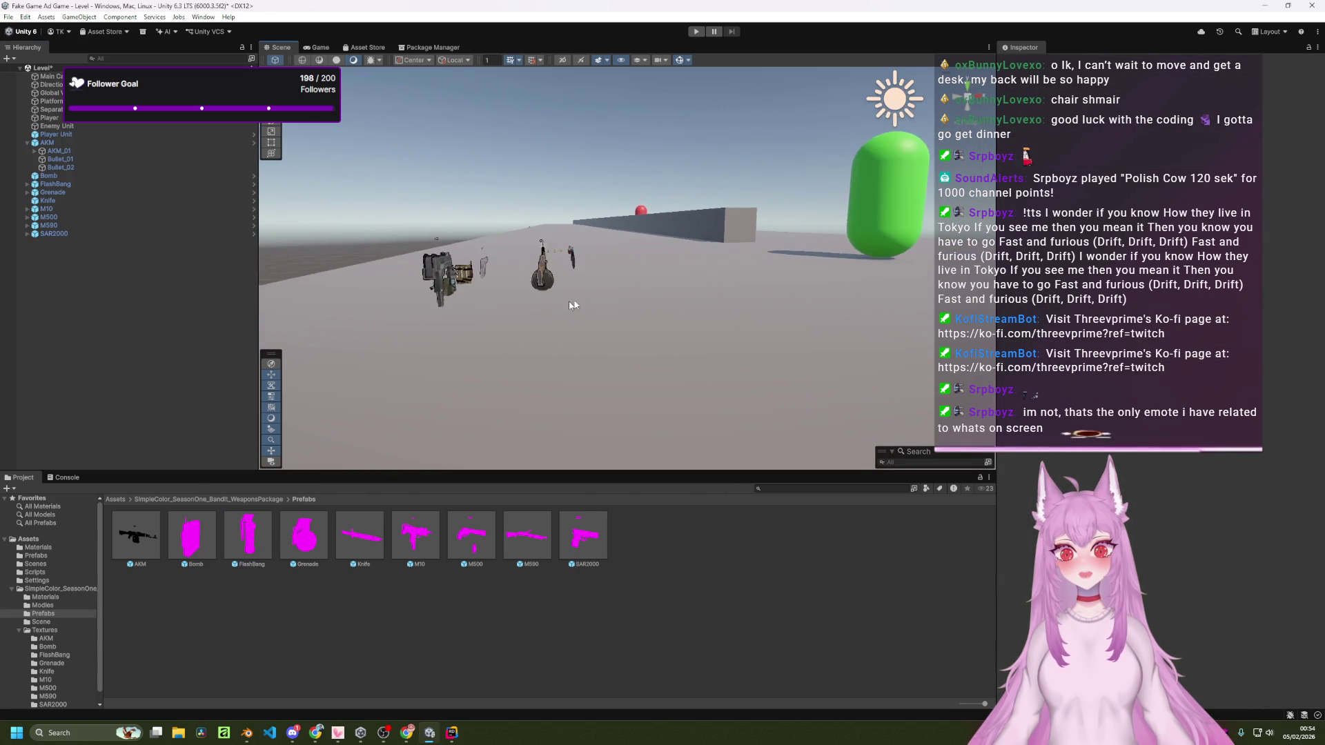
pyautogui.scroll(-5, 568, 301)
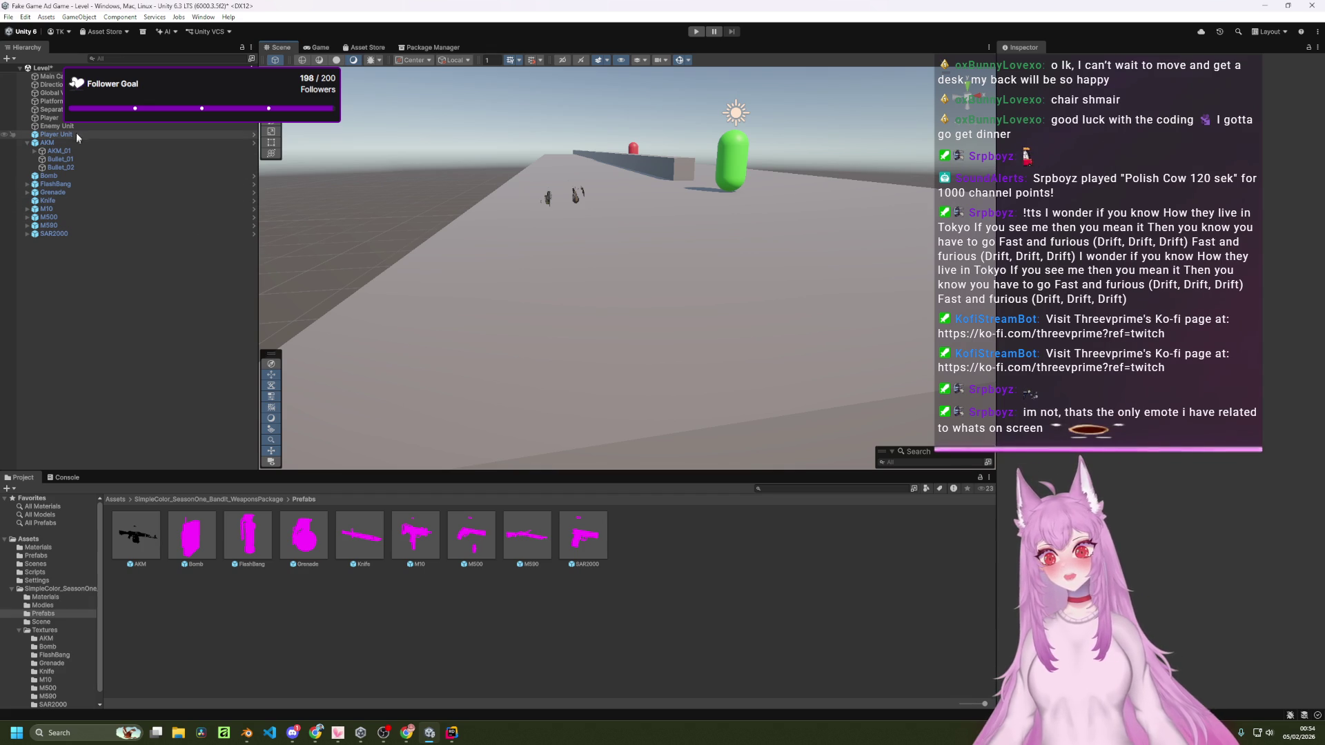
# Step: Make Player Unit a child of Player in the Hierarchy, then orbit over the weapons
pyautogui.click(28, 143)
pyautogui.click(40, 143)
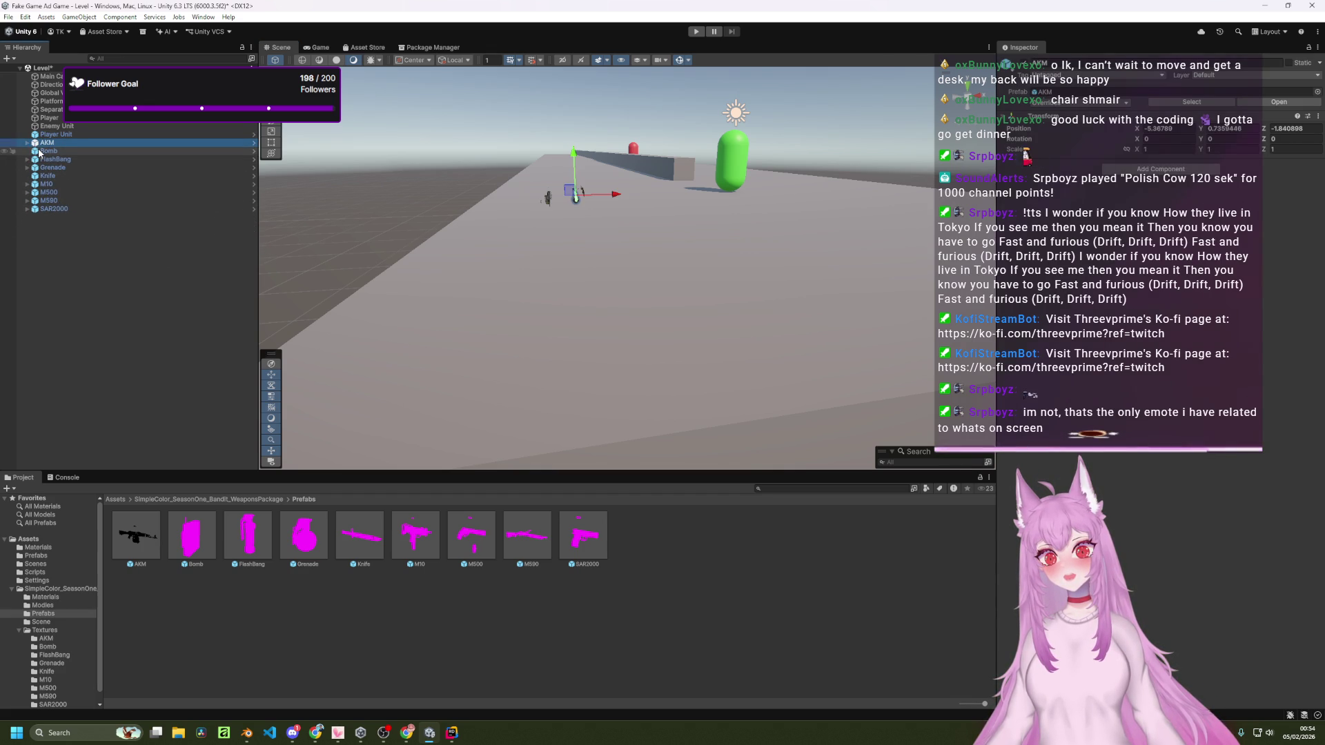
pyautogui.click(45, 151)
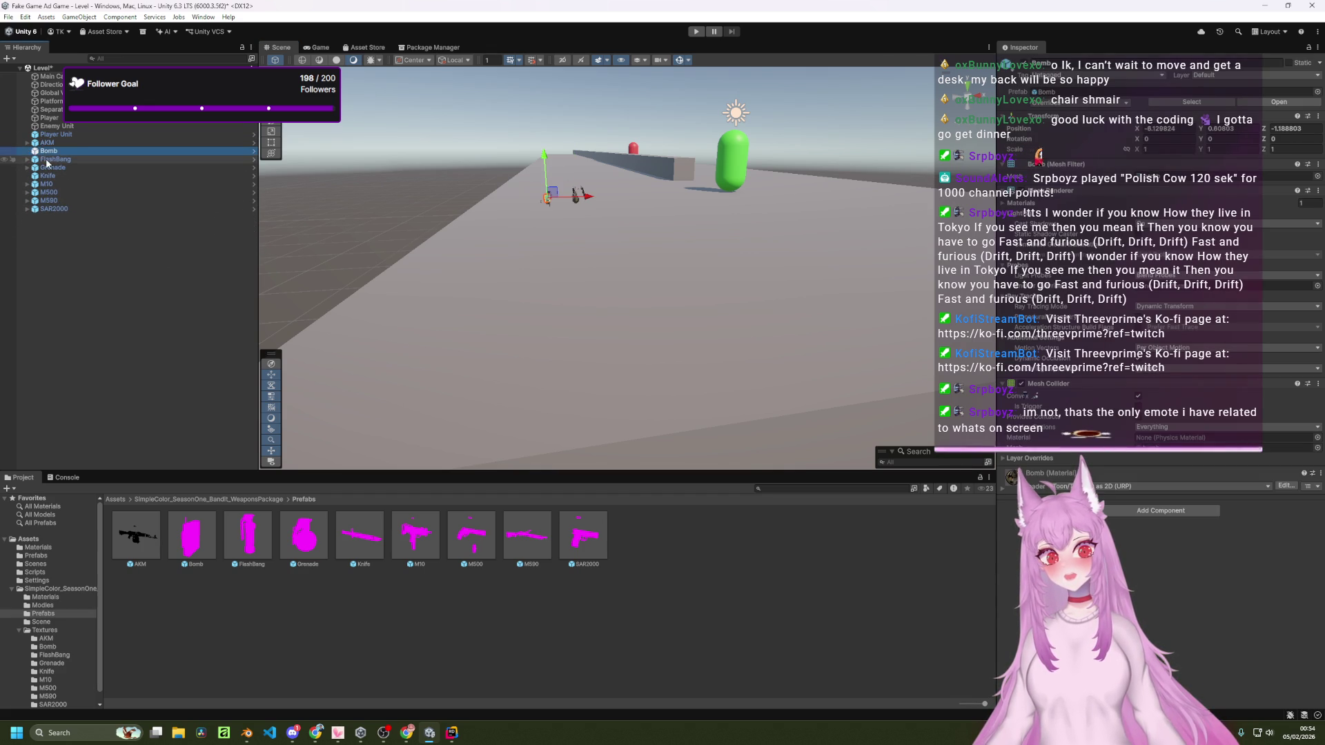
pyautogui.click(77, 134)
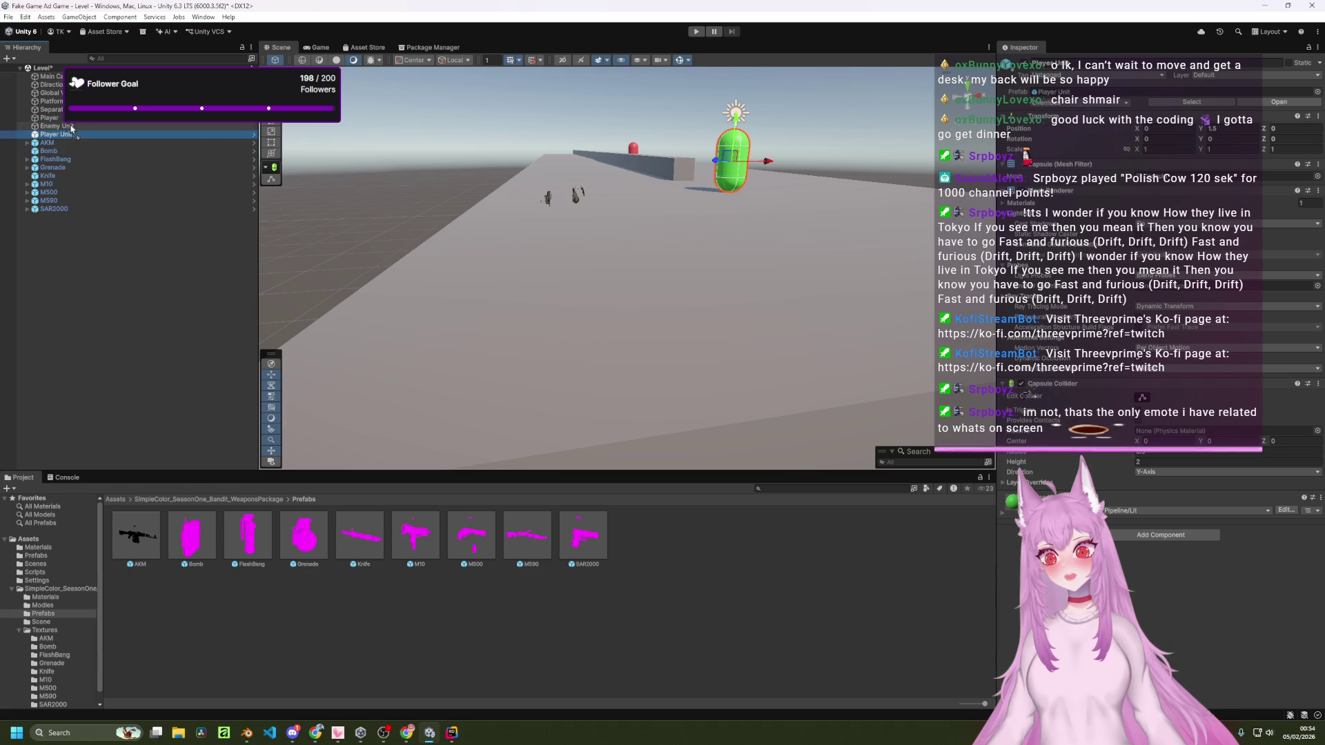
pyautogui.moveTo(73, 135); pyautogui.dragTo(52, 118)
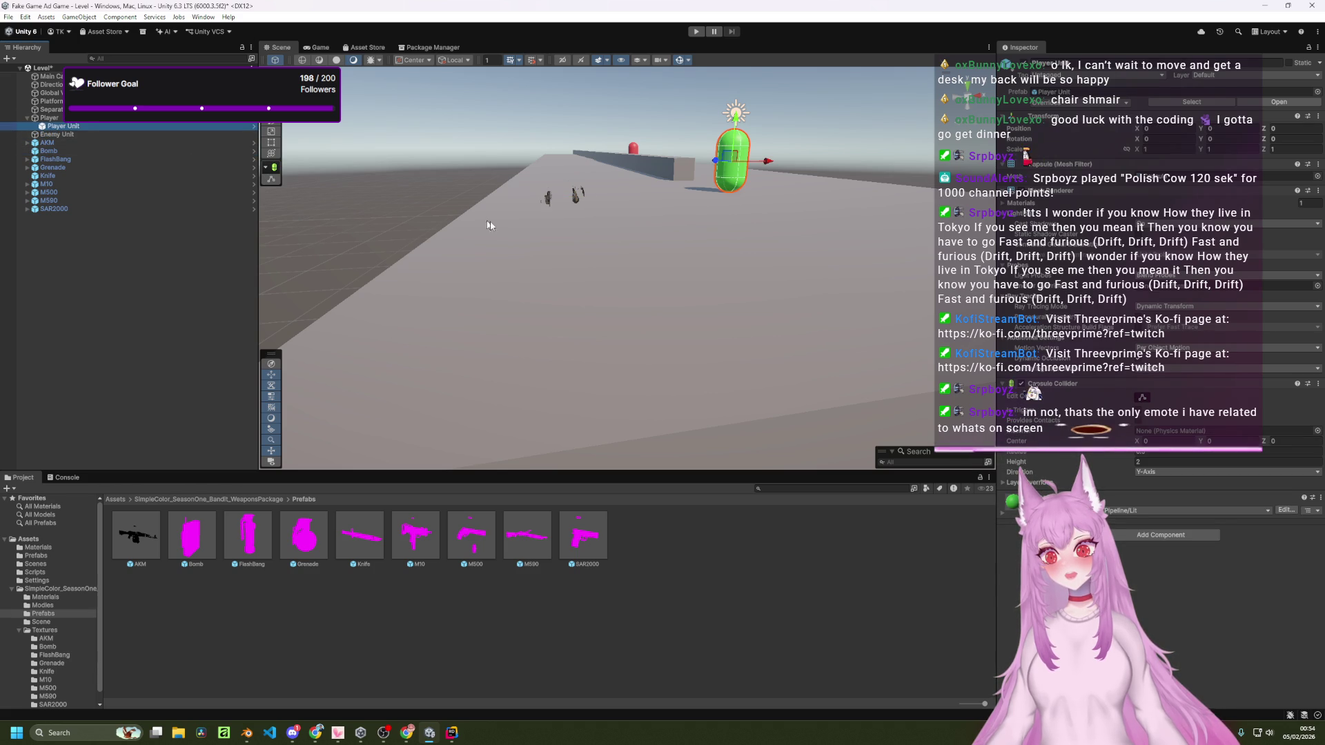
pyautogui.moveTo(525, 228)
pyautogui.mouseDown()
pyautogui.moveTo(567, 201)
pyautogui.moveTo(764, 183)
pyautogui.moveTo(580, 201)
pyautogui.mouseUp()
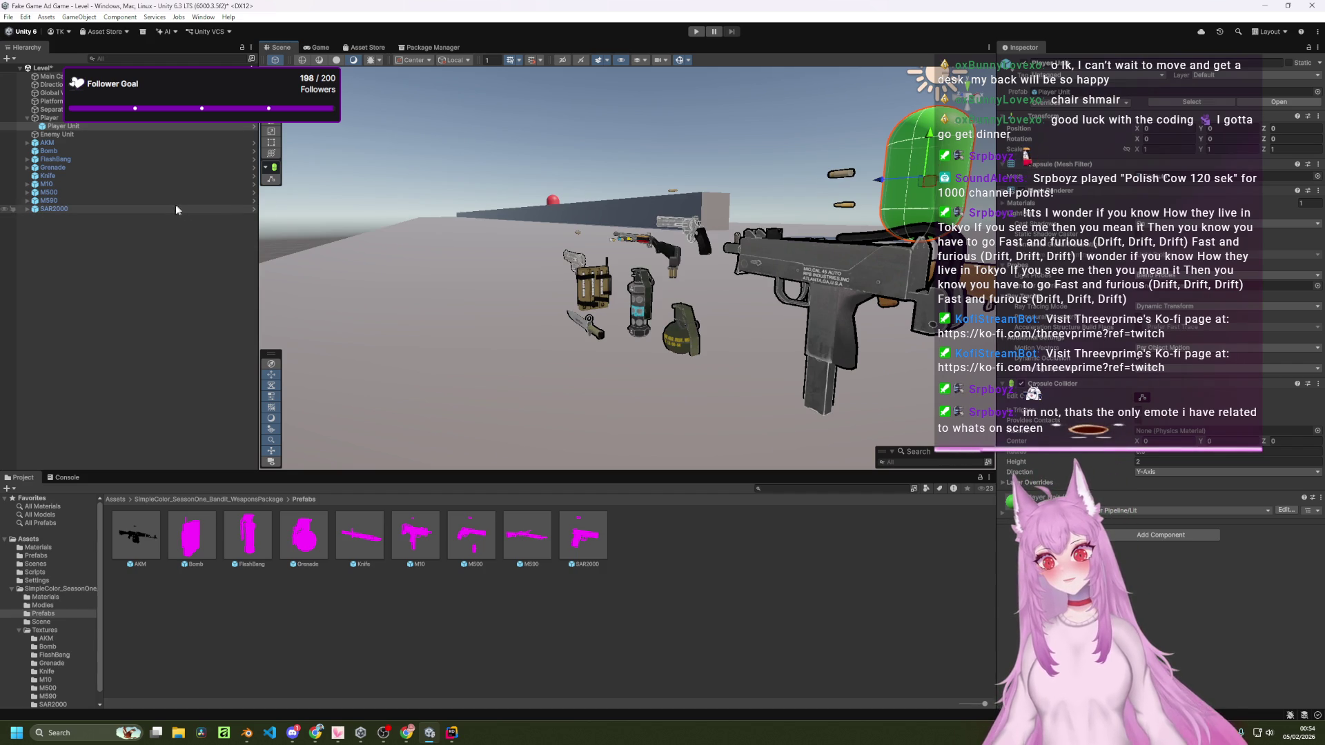
pyautogui.moveTo(414, 289)
pyautogui.mouseDown()
pyautogui.moveTo(671, 322)
pyautogui.moveTo(638, 247)
pyautogui.moveTo(551, 366)
pyautogui.mouseUp()
# Step: Apply the Toon 3D as 2D (URP) shader to the Player Unit material and frame the capsule
pyautogui.click(117, 499)
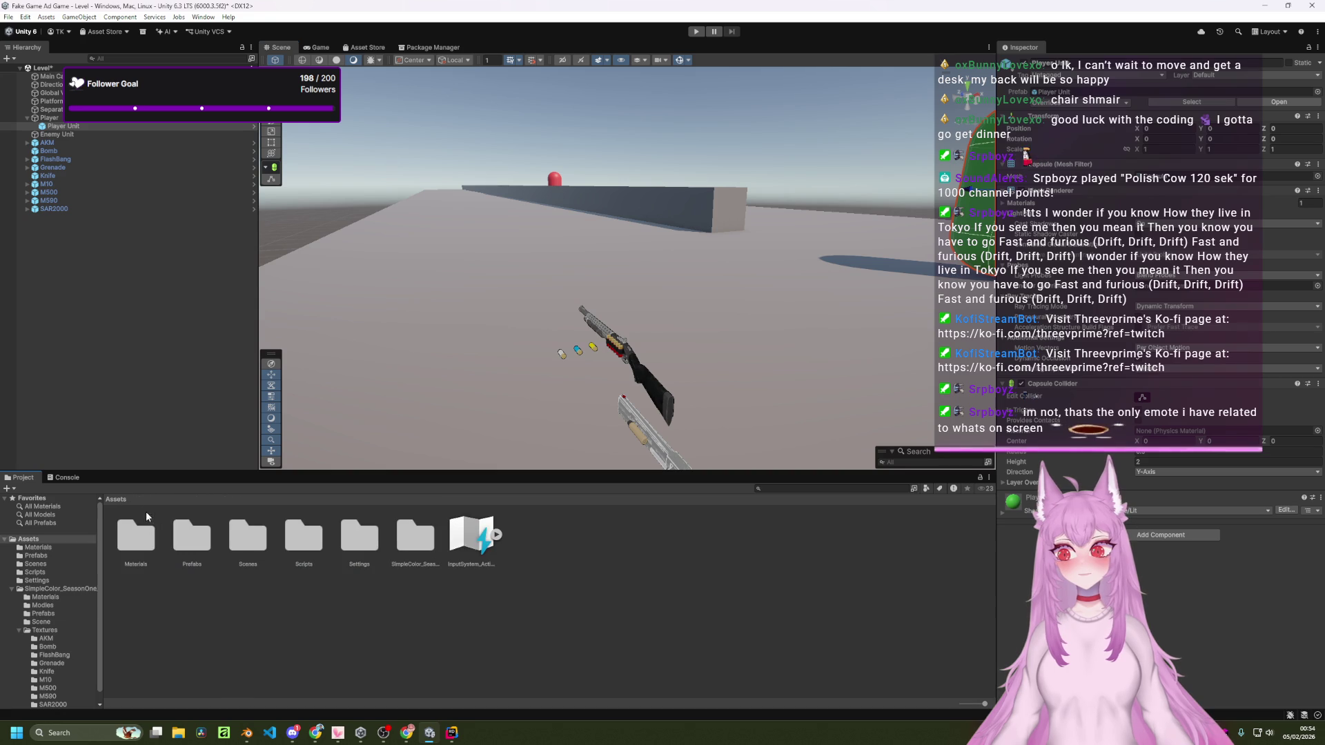
pyautogui.doubleClick(136, 534)
pyautogui.click(196, 532)
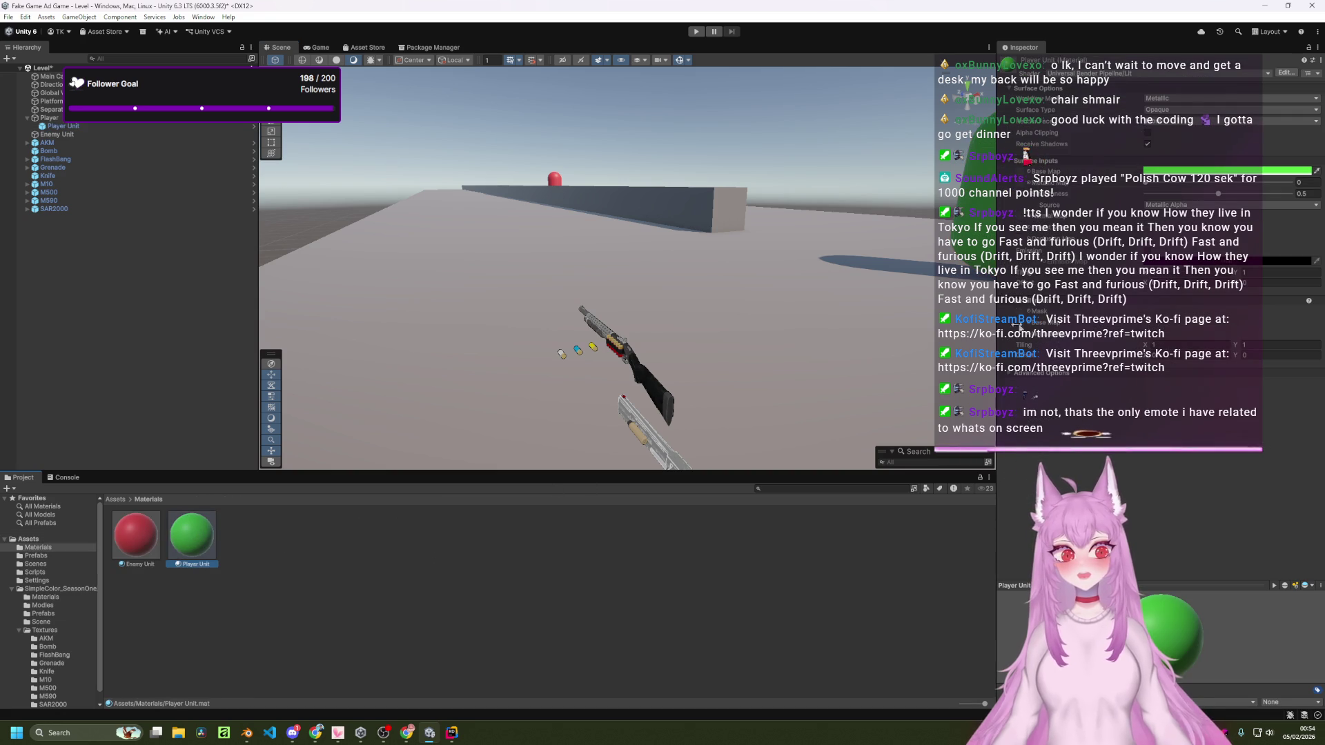
pyautogui.click(1112, 75)
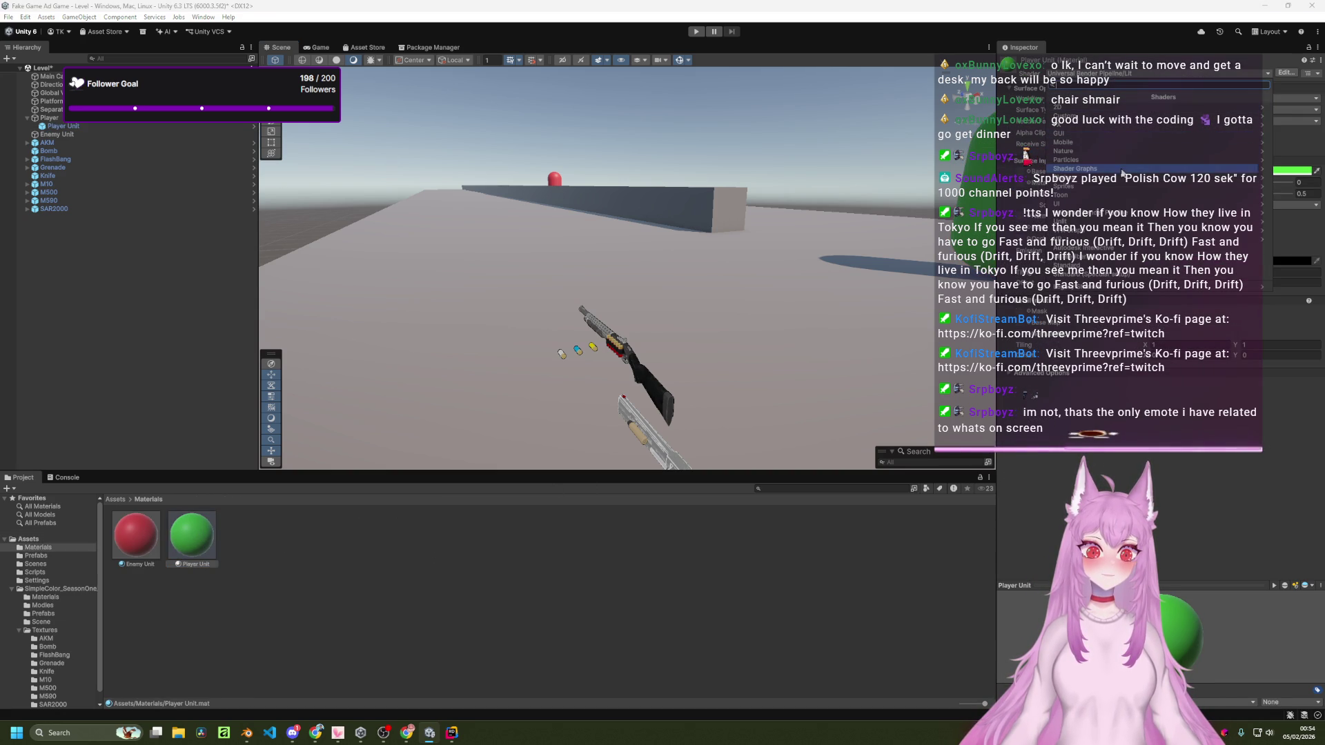
pyautogui.click(1124, 197)
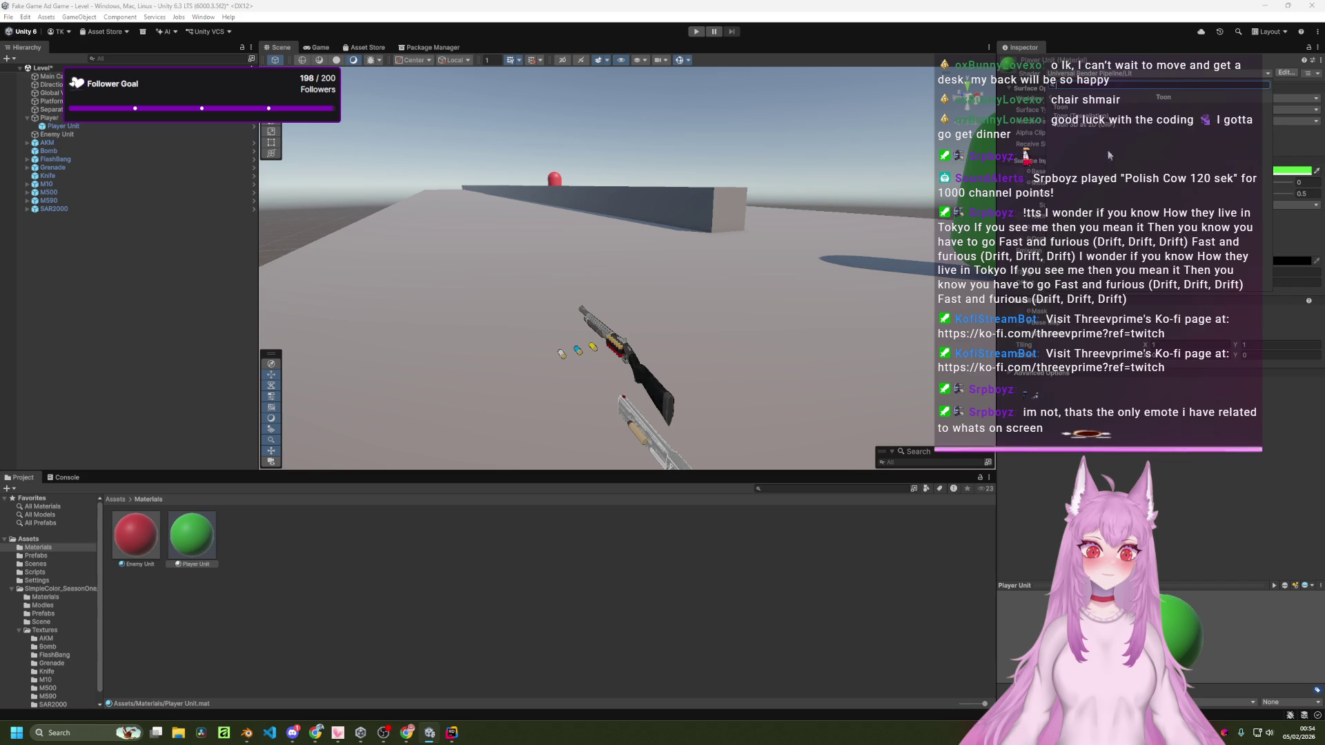
pyautogui.click(1114, 126)
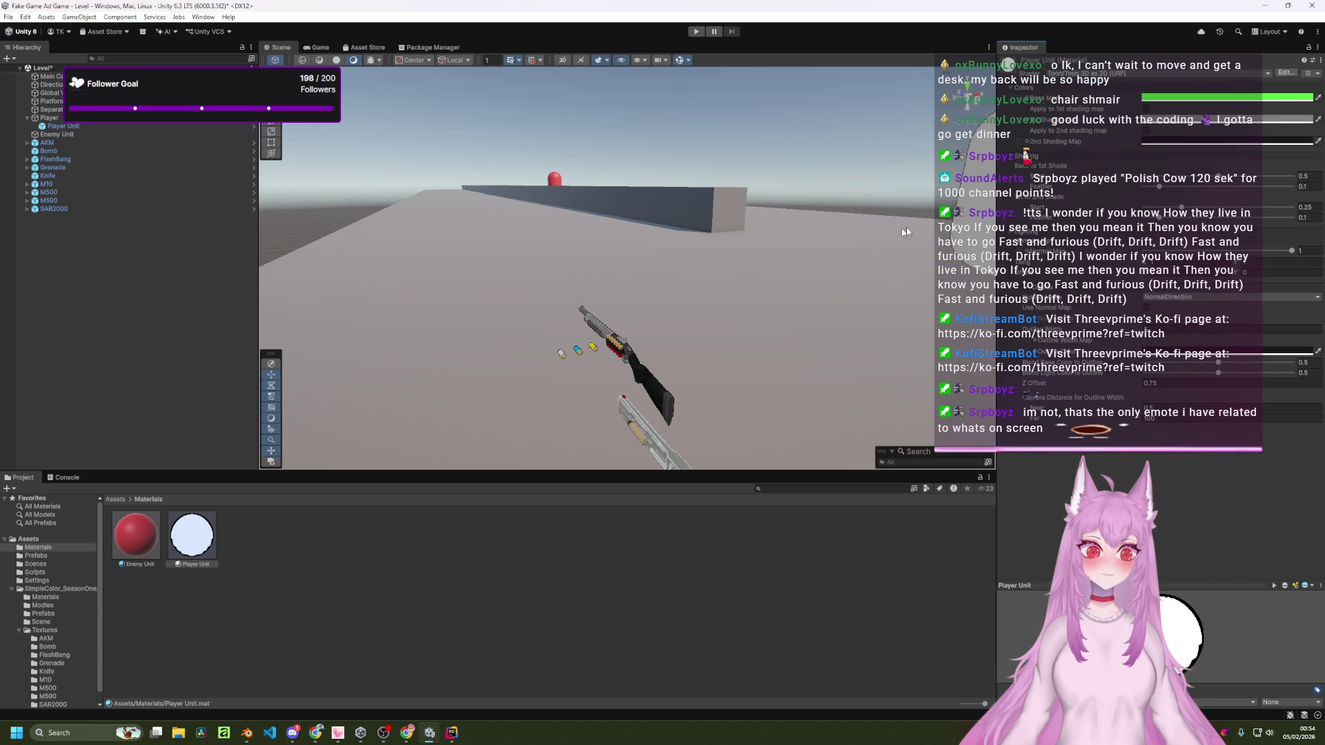
pyautogui.press('f')
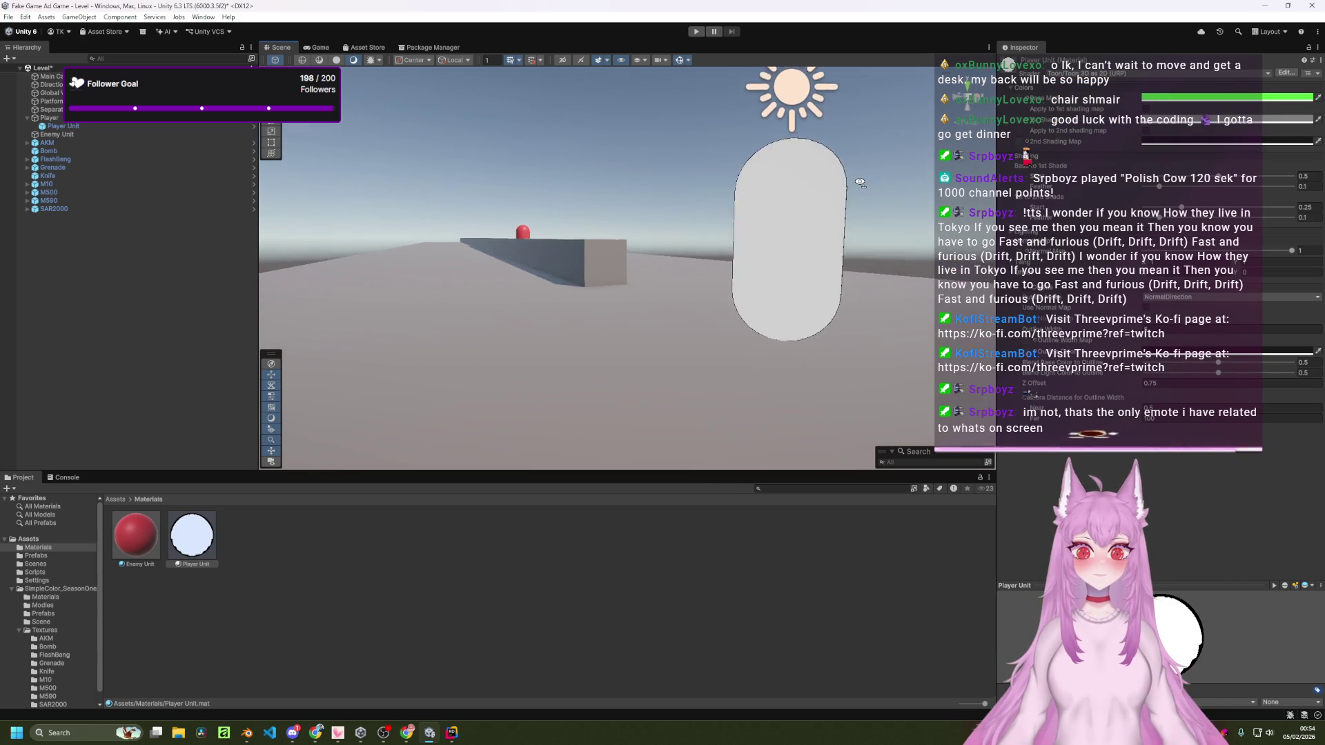
pyautogui.scroll(4, 793, 196)
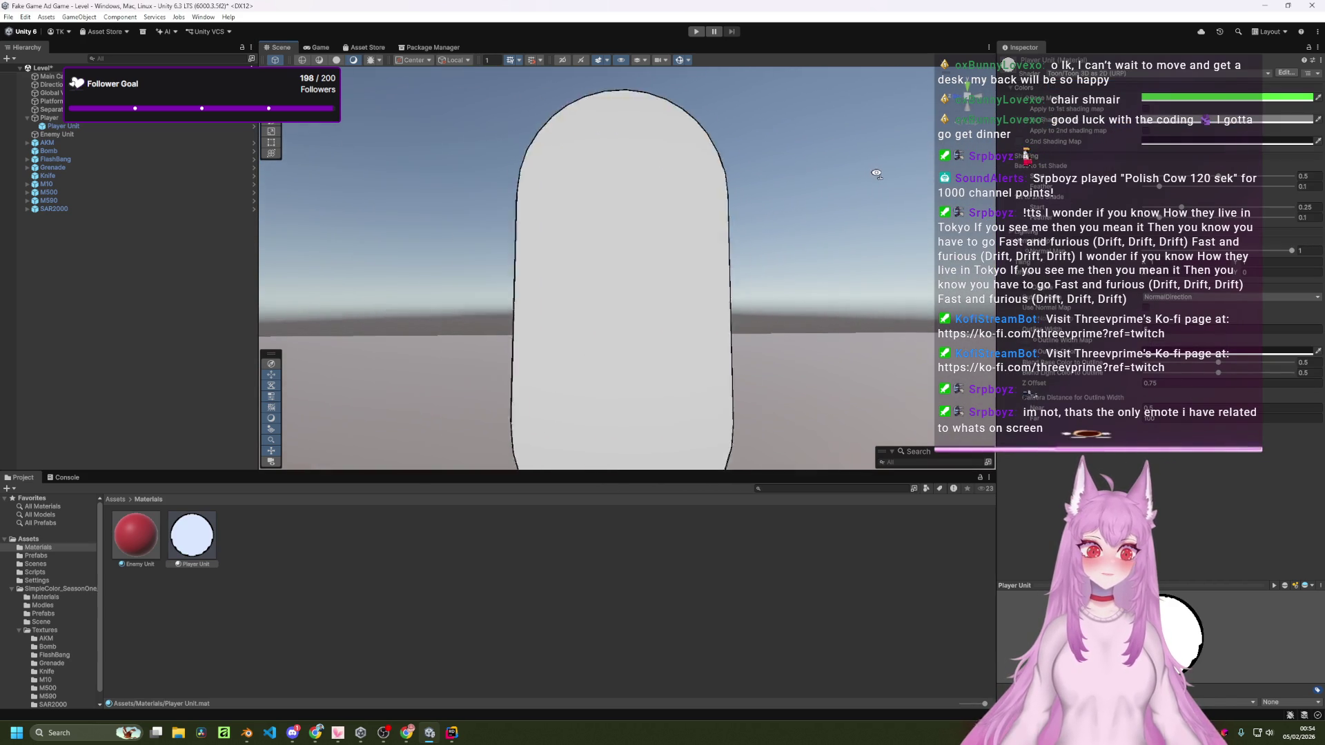
pyautogui.moveTo(847, 201)
pyautogui.mouseDown()
pyautogui.moveTo(731, 155)
pyautogui.moveTo(730, 379)
pyautogui.moveTo(770, 276)
pyautogui.moveTo(780, 308)
pyautogui.moveTo(784, 296)
pyautogui.moveTo(720, 295)
pyautogui.mouseUp()
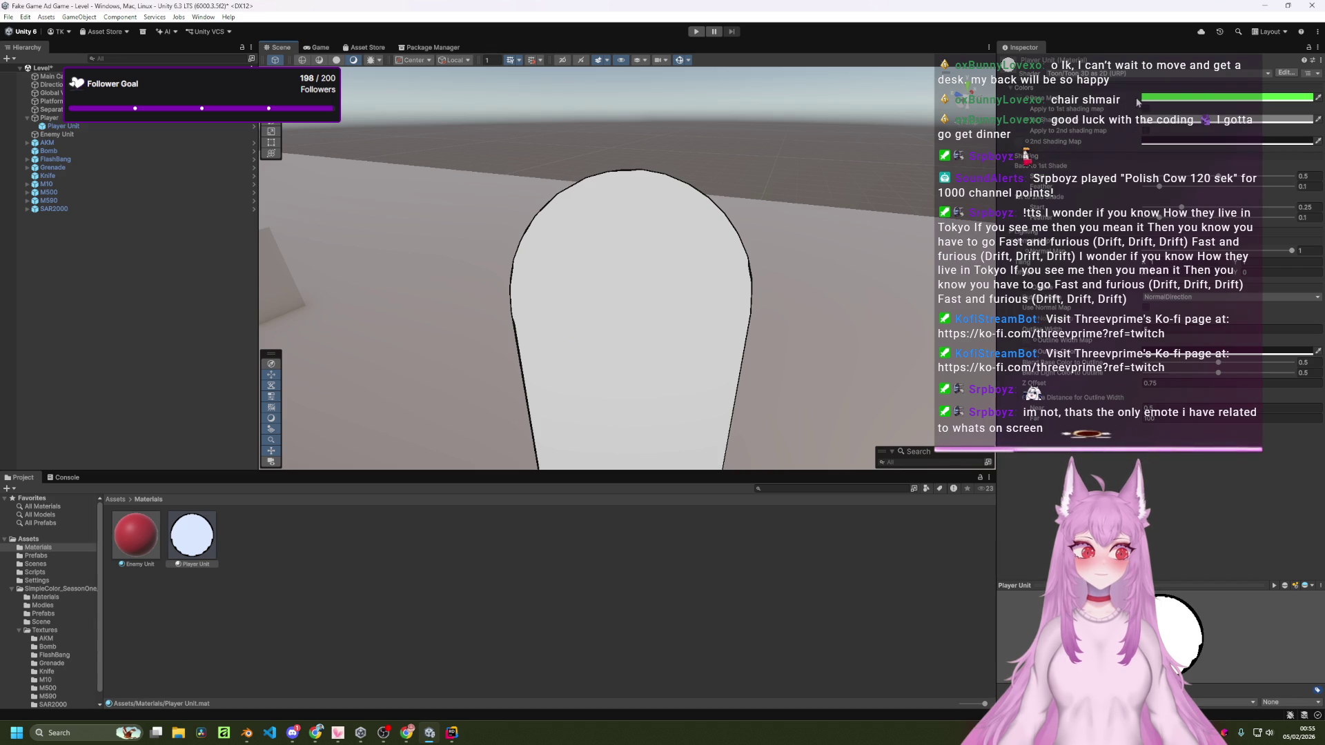
# Step: Switch the Player Unit material to the Toon/Toon shader with Standard mode
pyautogui.click(1164, 73)
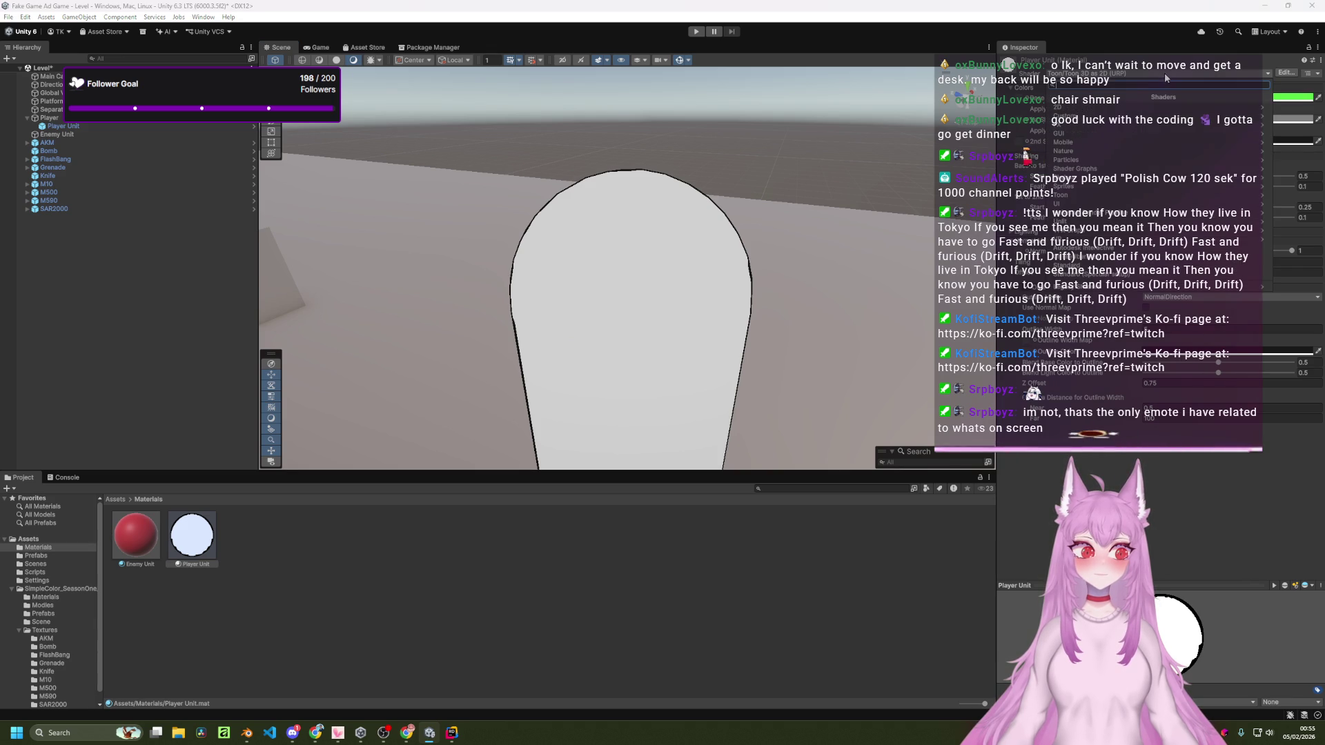
pyautogui.click(1121, 194)
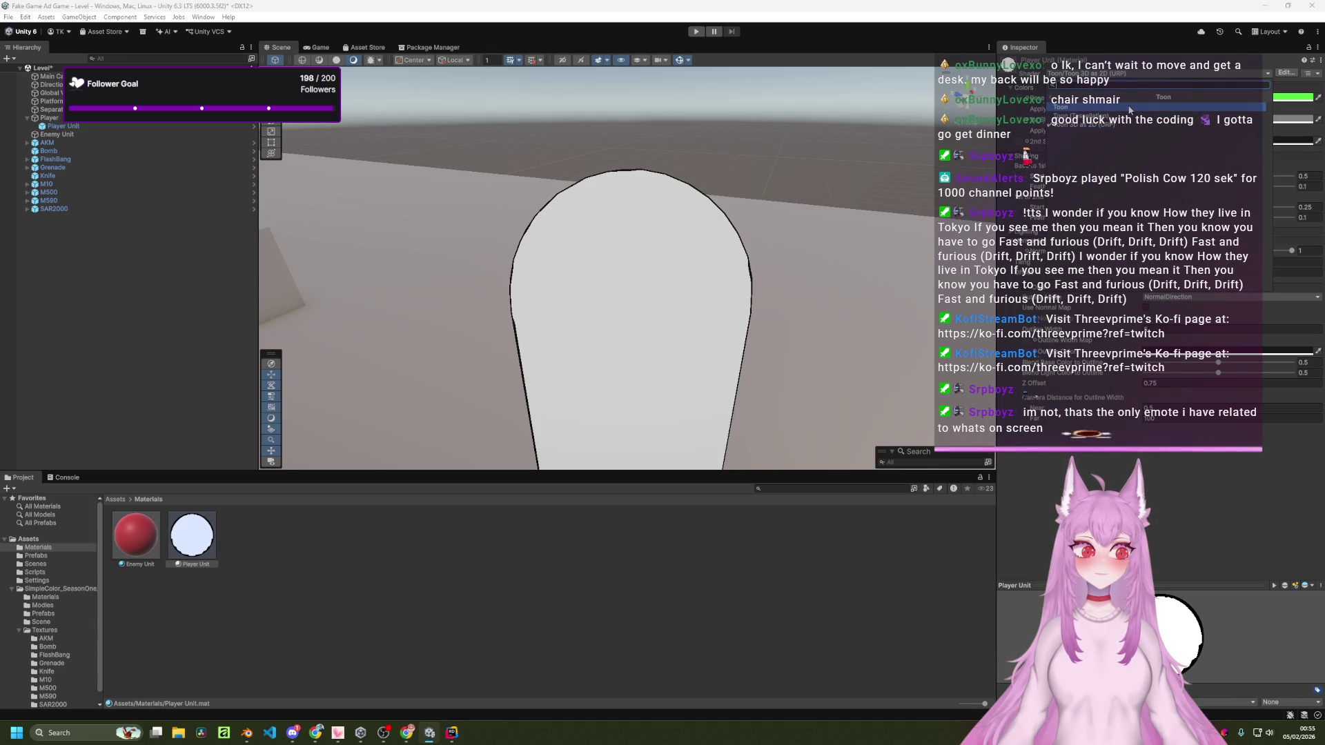
pyautogui.click(1132, 111)
pyautogui.moveTo(804, 189)
pyautogui.mouseDown()
pyautogui.moveTo(870, 214)
pyautogui.moveTo(814, 215)
pyautogui.moveTo(794, 200)
pyautogui.mouseUp()
pyautogui.click(1167, 88)
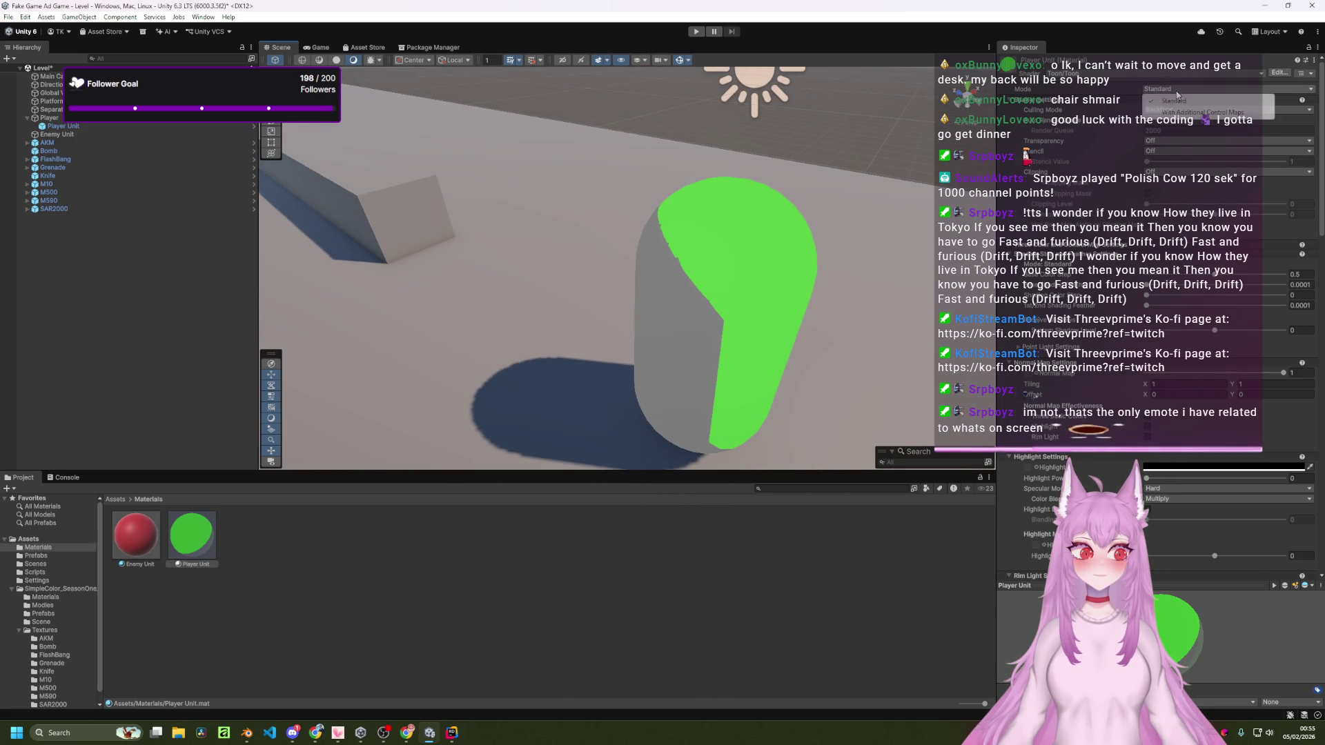
pyautogui.click(1177, 100)
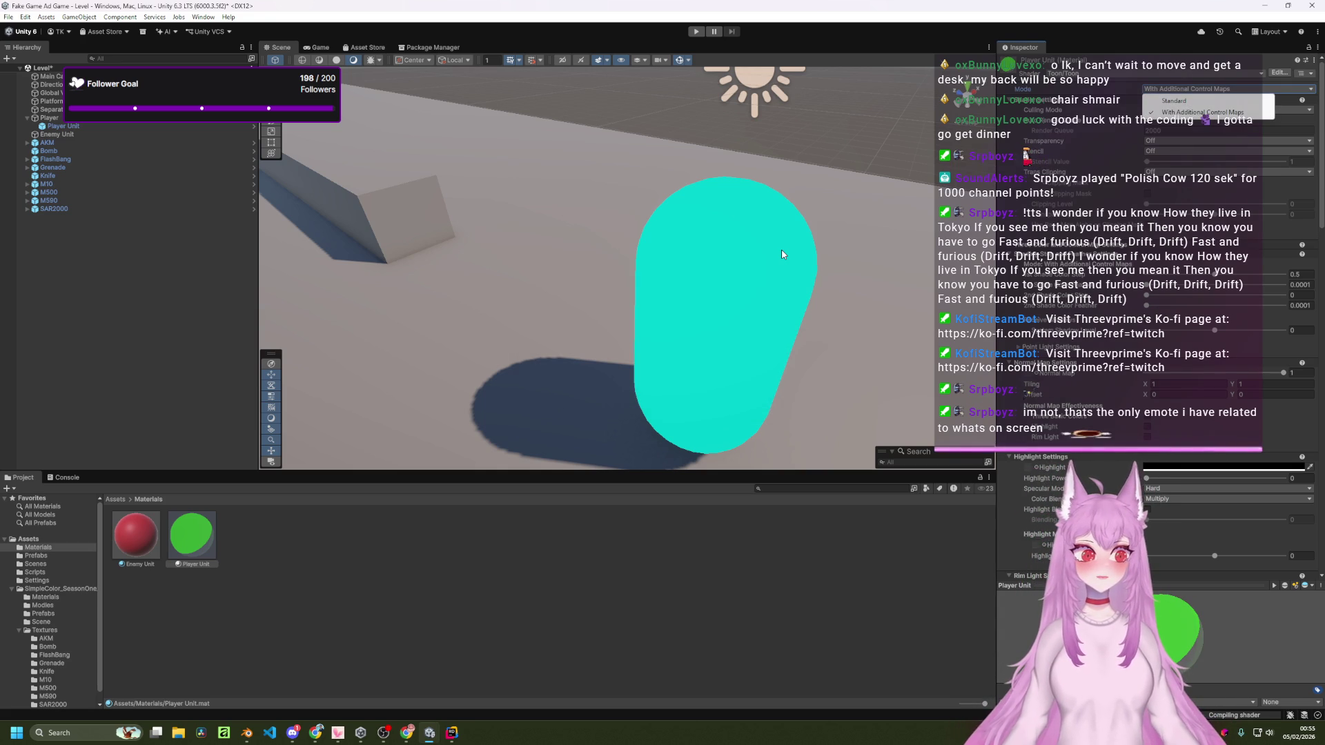
pyautogui.moveTo(782, 254); pyautogui.dragTo(897, 220)
# Step: Keep the mode at Standard and set Culling Mode to Off, reframing the capsule
pyautogui.click(1155, 90)
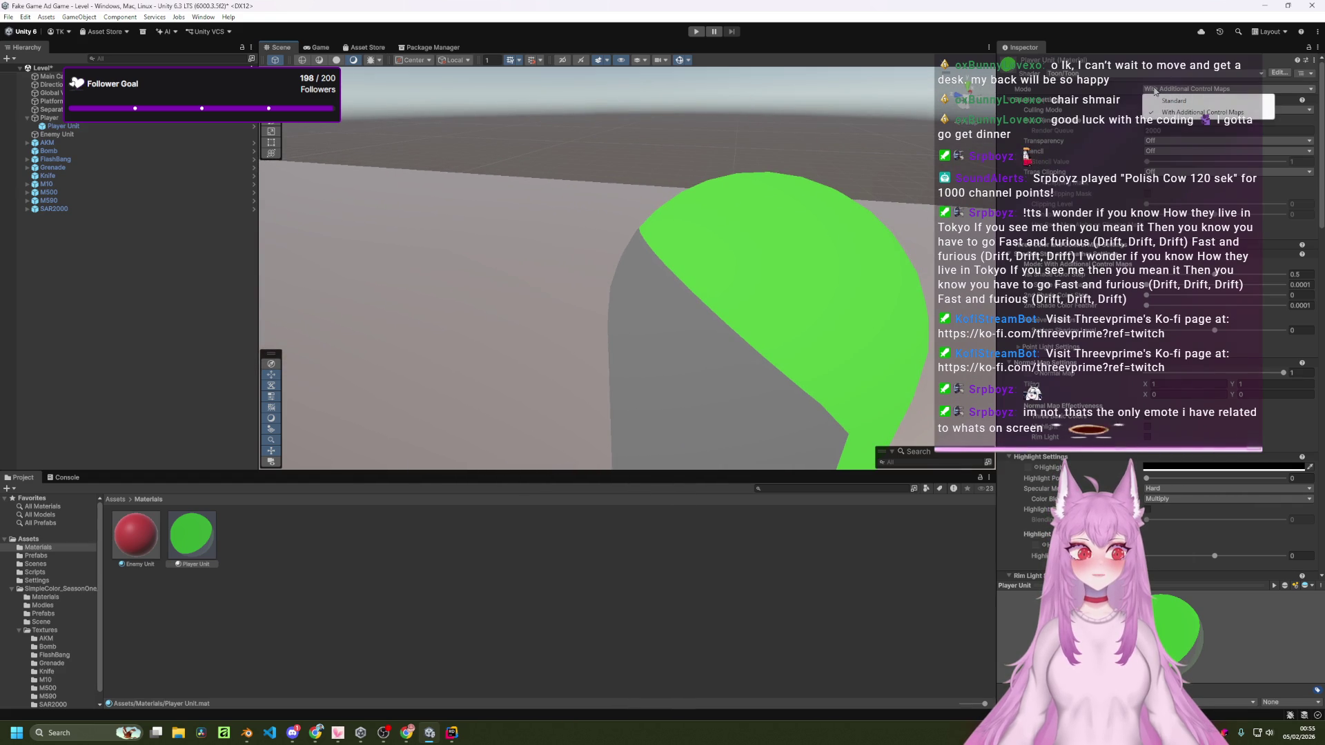
pyautogui.click(1157, 102)
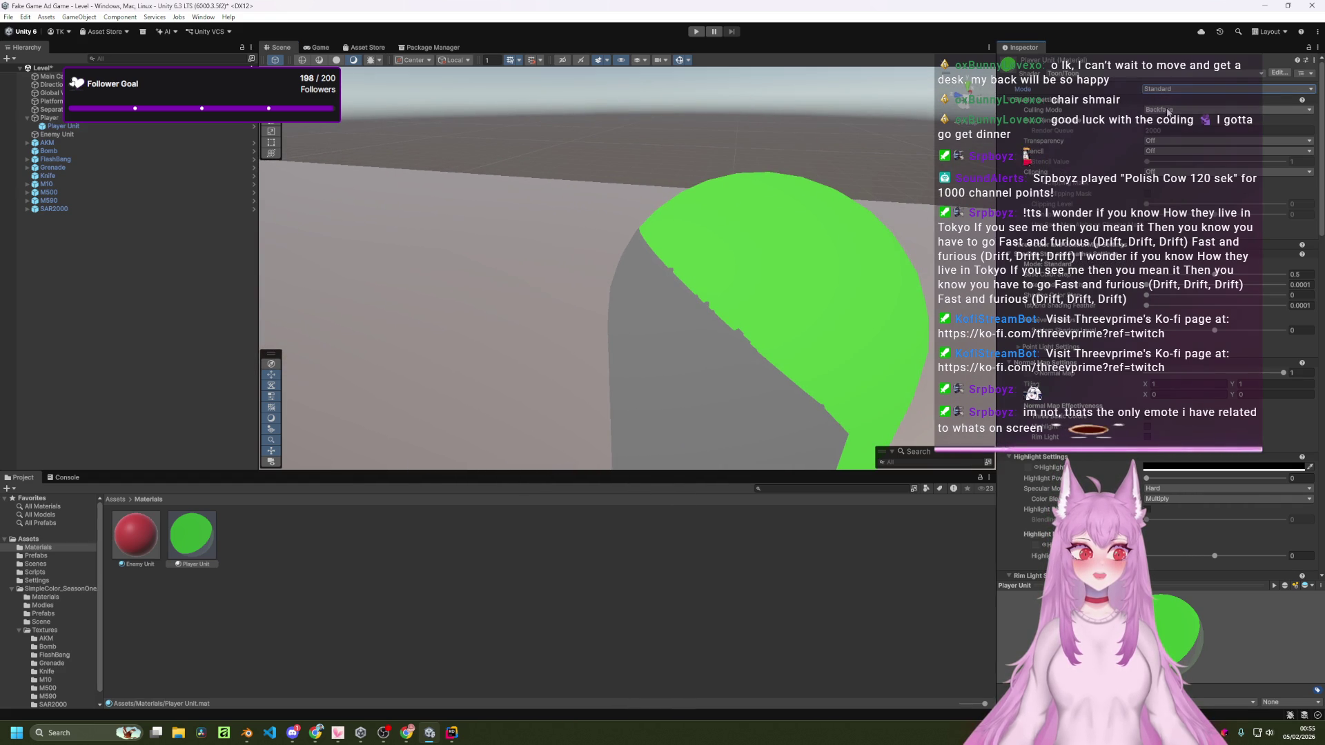
pyautogui.click(1167, 111)
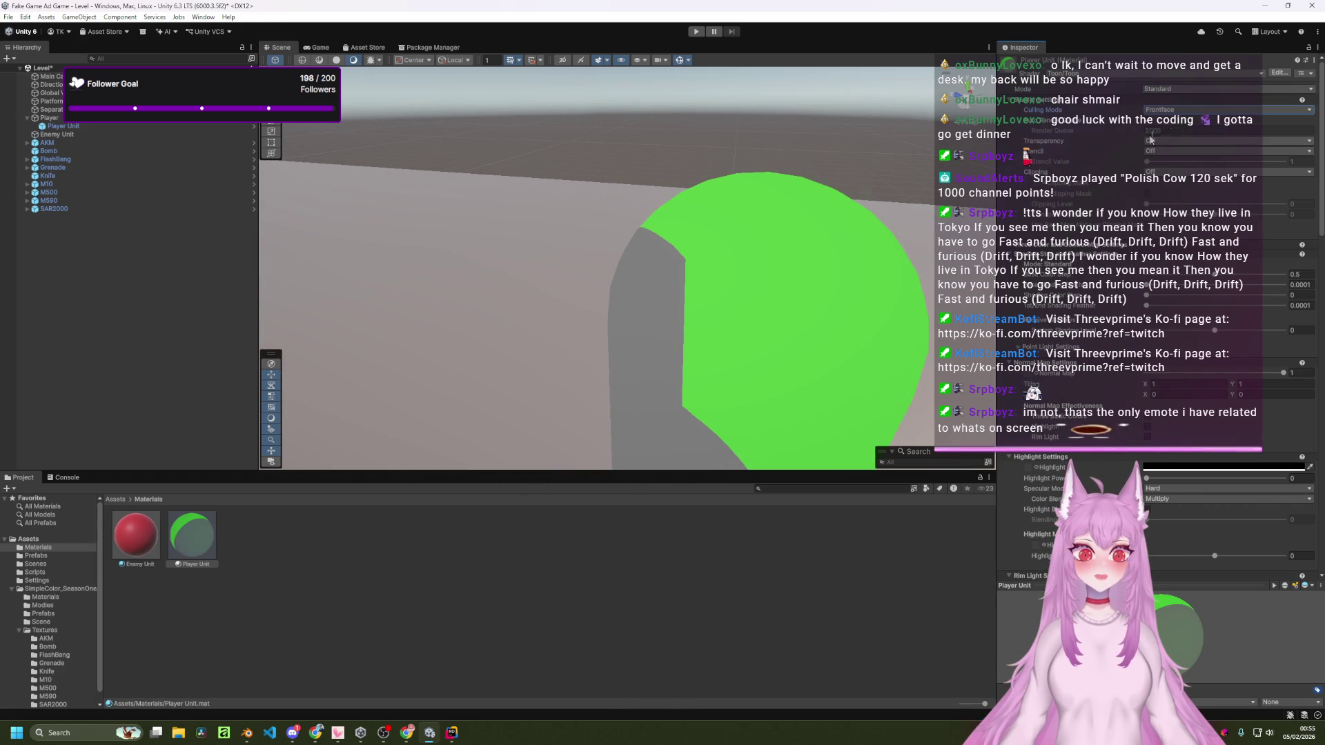
pyautogui.click(1165, 123)
pyautogui.moveTo(871, 199)
pyautogui.mouseDown()
pyautogui.moveTo(825, 231)
pyautogui.moveTo(798, 225)
pyautogui.moveTo(882, 224)
pyautogui.mouseUp()
pyautogui.press('f')
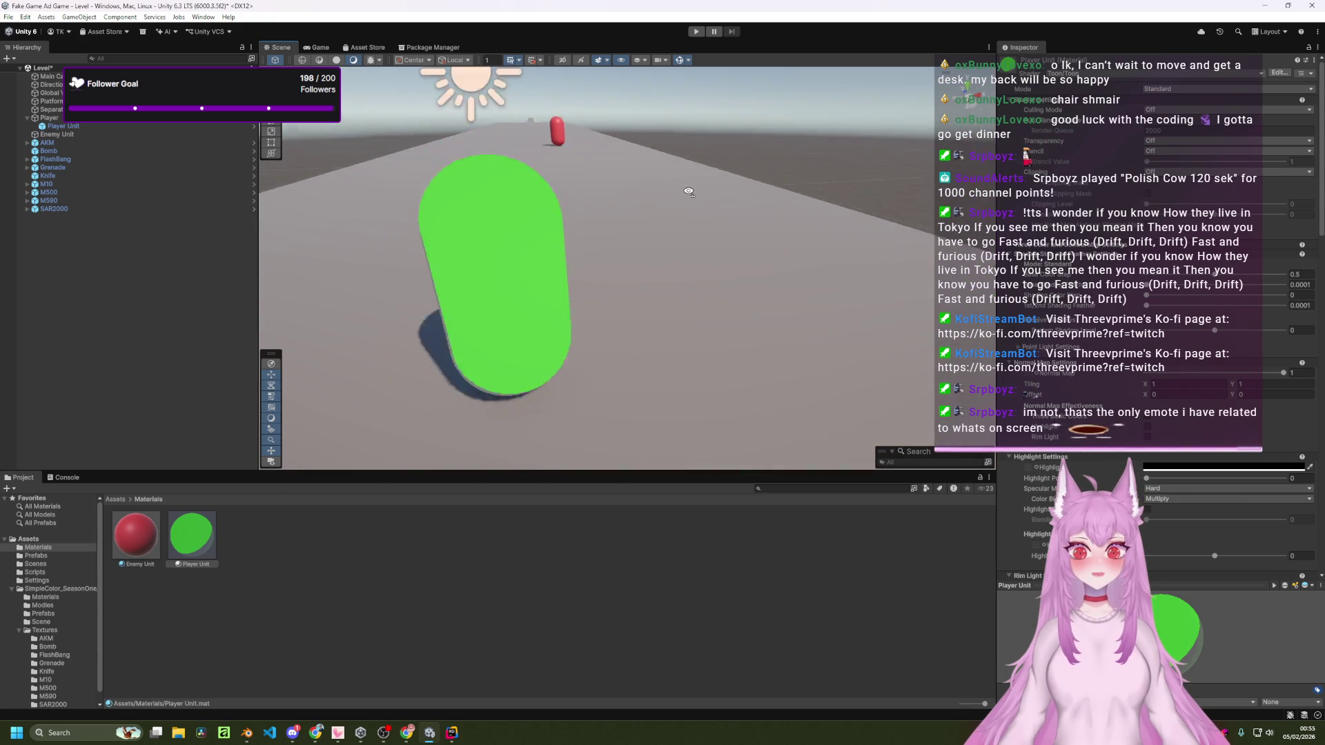
# Step: Try Frontface culling, then settle on Backface culling for the capsule
pyautogui.click(1184, 111)
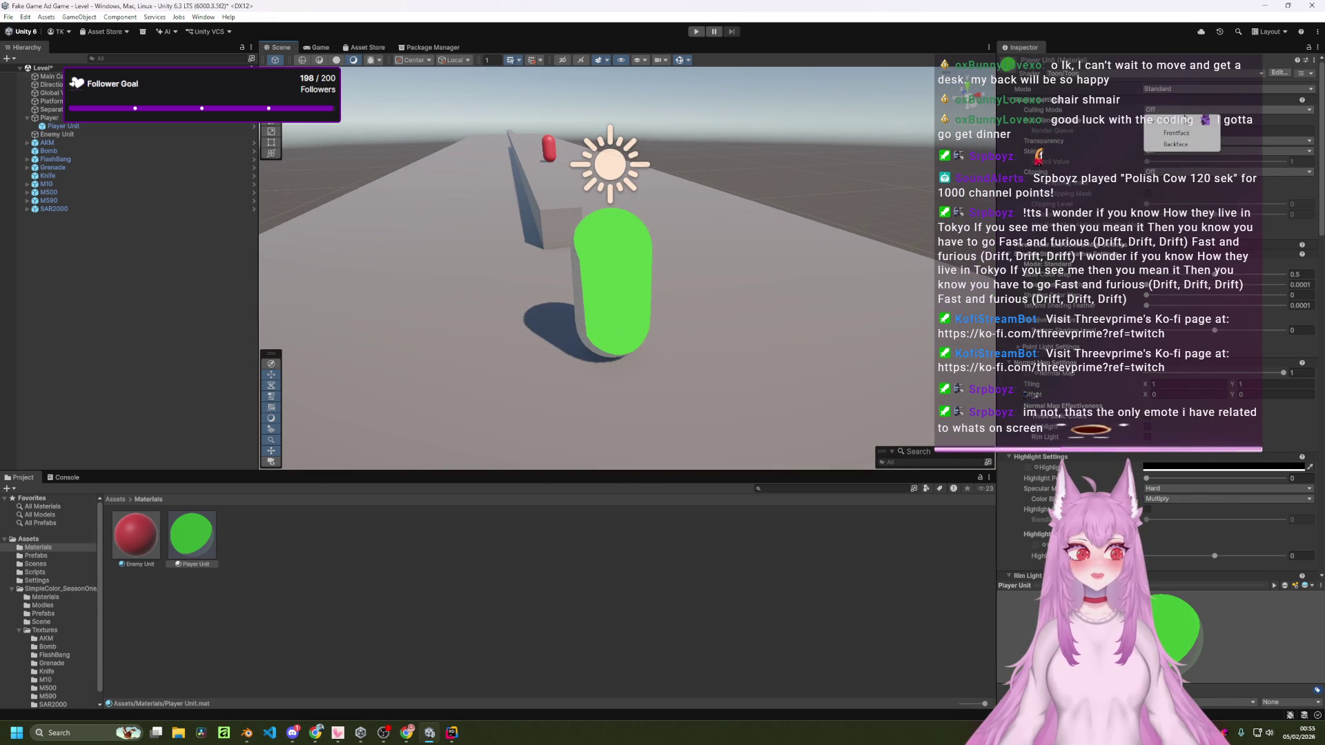
pyautogui.click(1184, 134)
pyautogui.click(1185, 112)
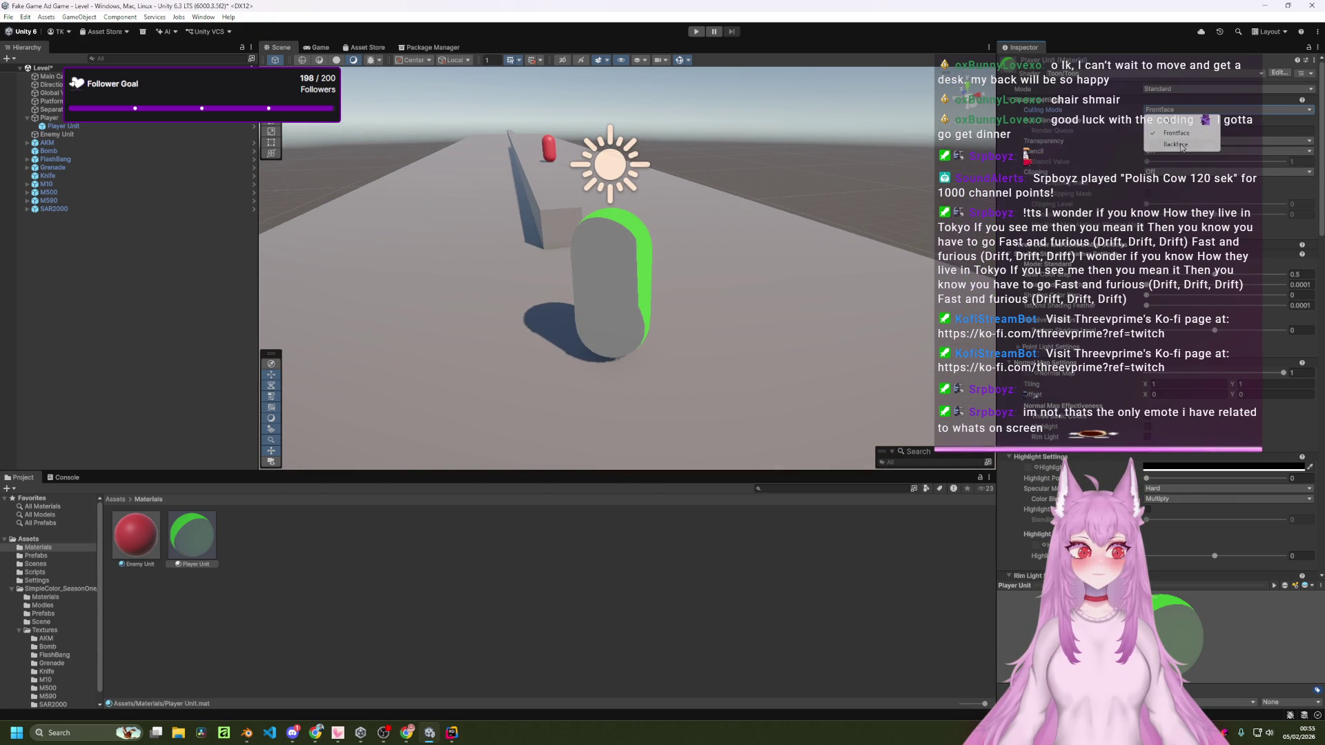
pyautogui.click(1182, 145)
pyautogui.moveTo(862, 200)
pyautogui.mouseDown()
pyautogui.moveTo(821, 198)
pyautogui.moveTo(788, 250)
pyautogui.moveTo(819, 249)
pyautogui.mouseUp()
pyautogui.scroll(-7, 1132, 364)
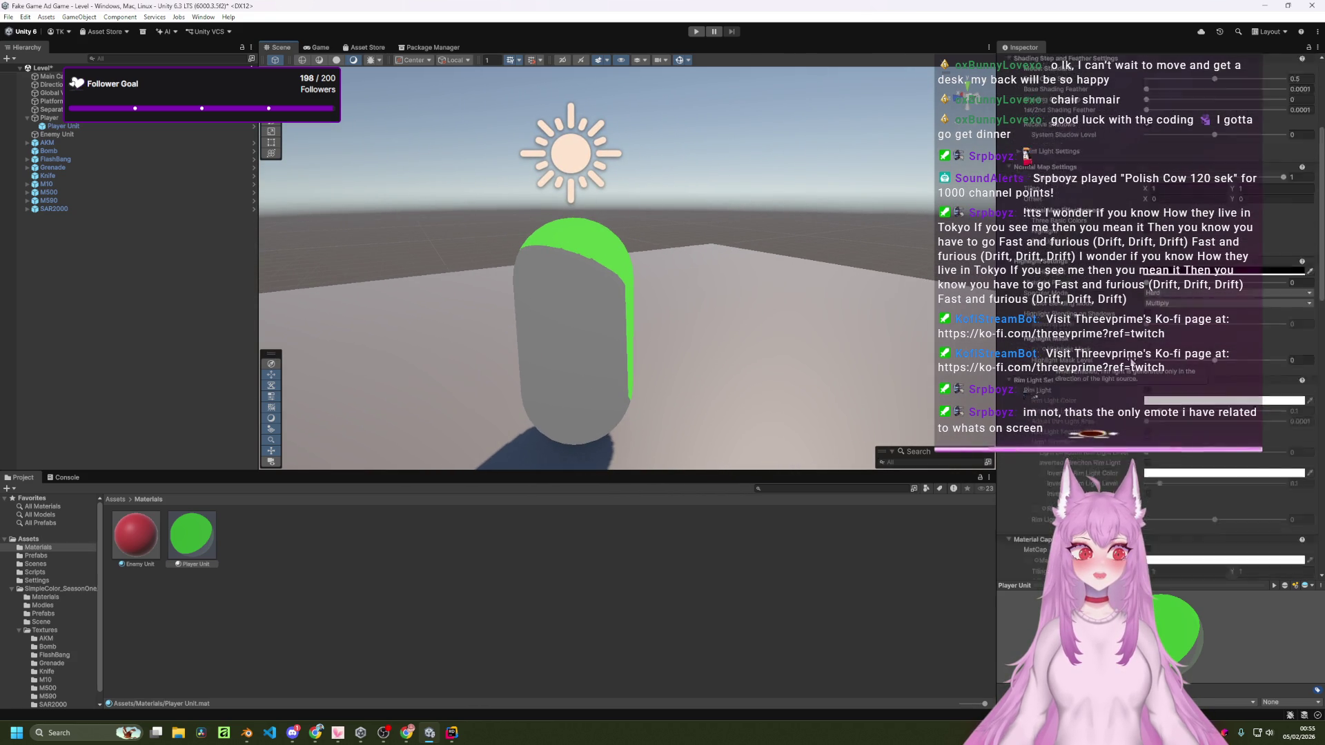
pyautogui.scroll(5, 1132, 331)
pyautogui.click(1088, 74)
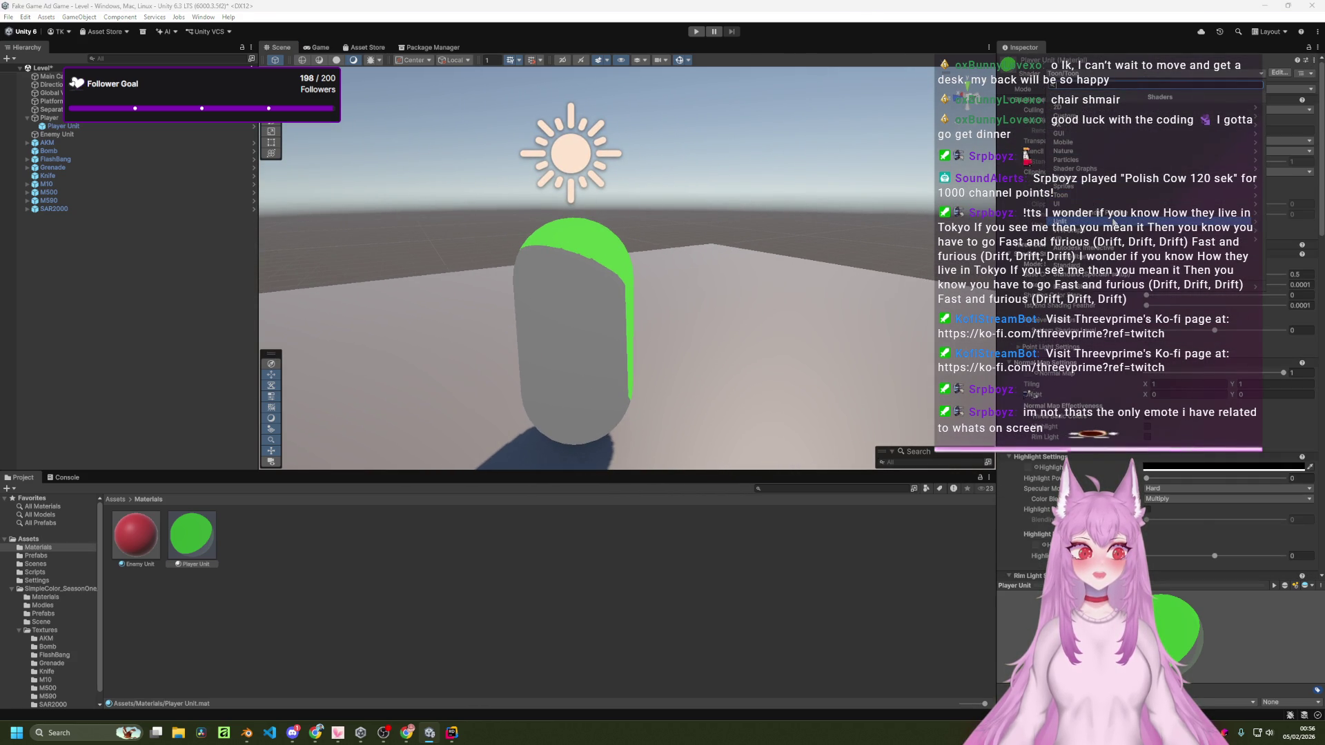
# Step: Give Player Unit the Universal Render Pipeline Lit shader and view the green capsule
pyautogui.click(1083, 213)
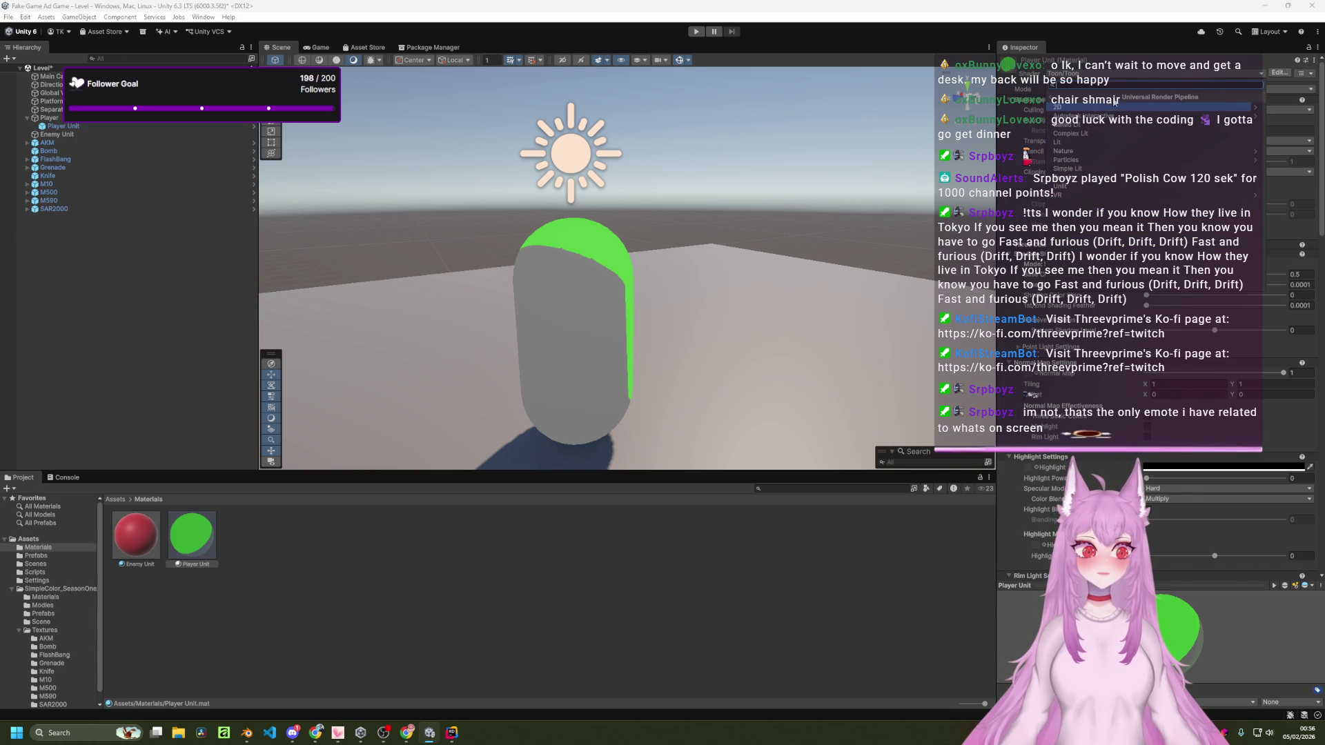
pyautogui.click(1068, 168)
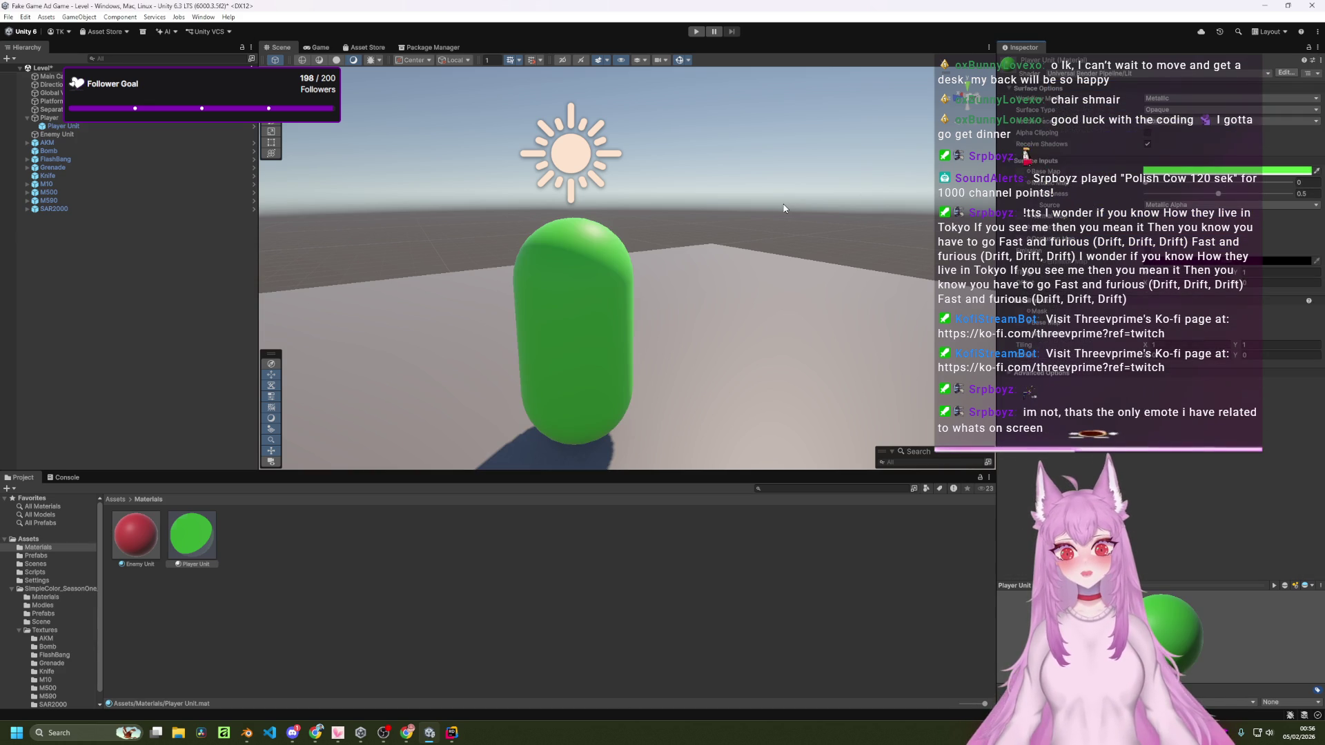
pyautogui.moveTo(783, 208)
pyautogui.mouseDown()
pyautogui.moveTo(606, 207)
pyautogui.moveTo(664, 236)
pyautogui.moveTo(688, 286)
pyautogui.moveTo(782, 234)
pyautogui.moveTo(587, 227)
pyautogui.moveTo(692, 243)
pyautogui.moveTo(812, 225)
pyautogui.moveTo(503, 209)
pyautogui.moveTo(655, 220)
pyautogui.mouseUp()
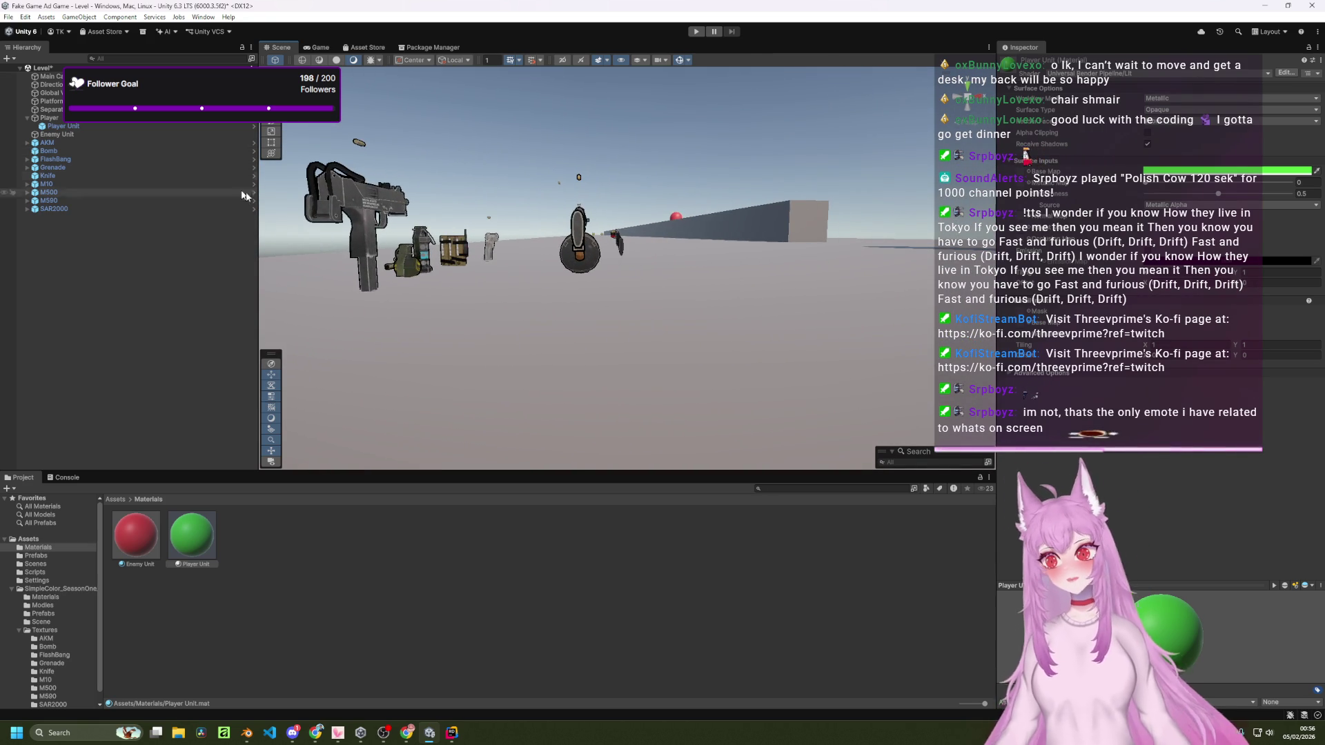
# Step: Frame the AKM, review all weapons beside the capsule, then reveal the desktop
pyautogui.doubleClick(58, 141)
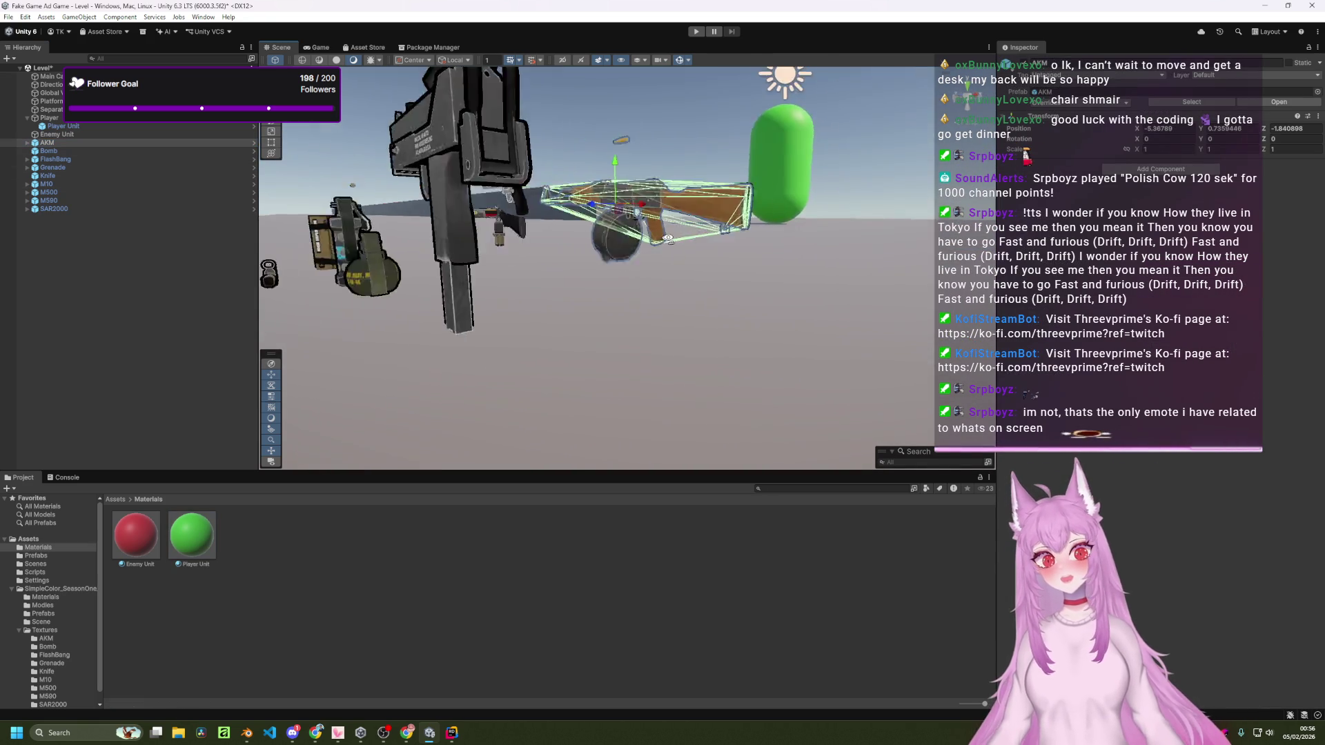
pyautogui.moveTo(835, 215)
pyautogui.mouseDown()
pyautogui.moveTo(814, 215)
pyautogui.moveTo(858, 203)
pyautogui.moveTo(602, 202)
pyautogui.moveTo(593, 158)
pyautogui.moveTo(701, 148)
pyautogui.moveTo(792, 305)
pyautogui.moveTo(751, 272)
pyautogui.moveTo(782, 245)
pyautogui.moveTo(606, 256)
pyautogui.moveTo(517, 230)
pyautogui.moveTo(553, 197)
pyautogui.moveTo(454, 221)
pyautogui.moveTo(723, 224)
pyautogui.mouseUp()
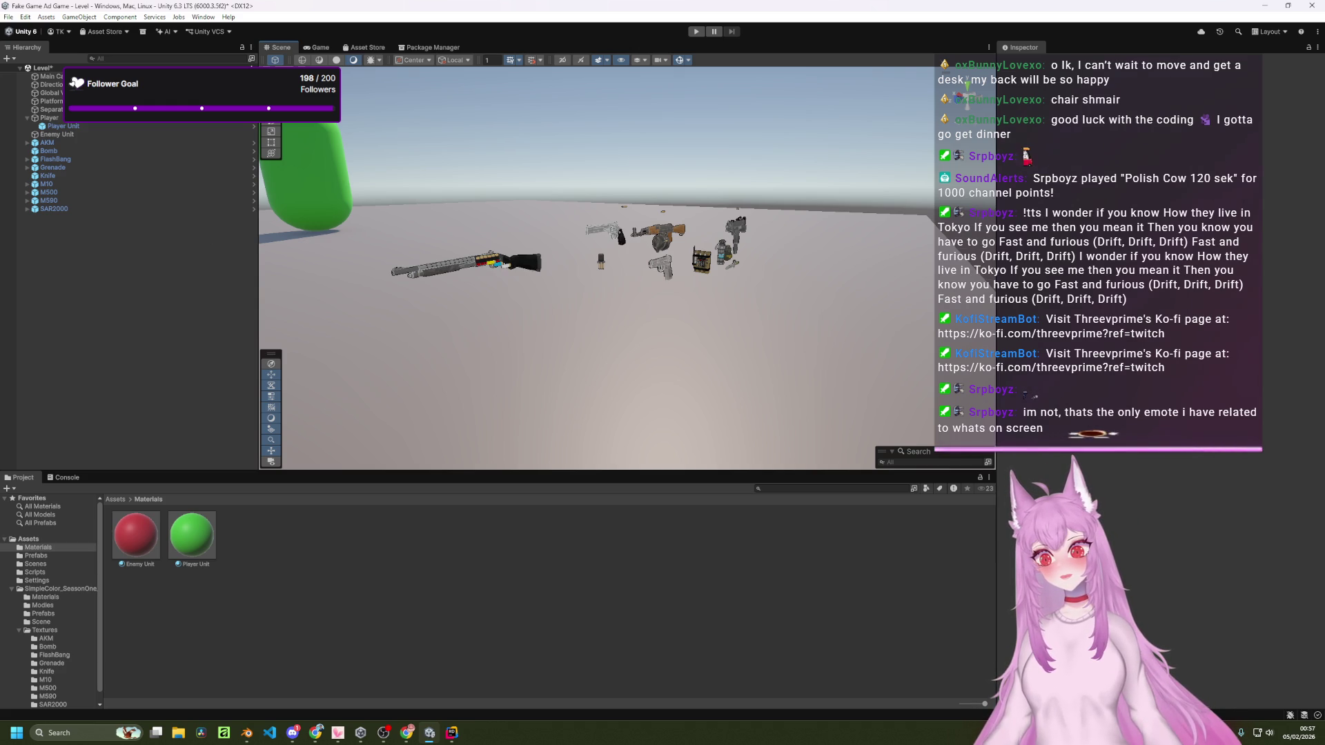
pyautogui.hotkey('alt', 'Tab')
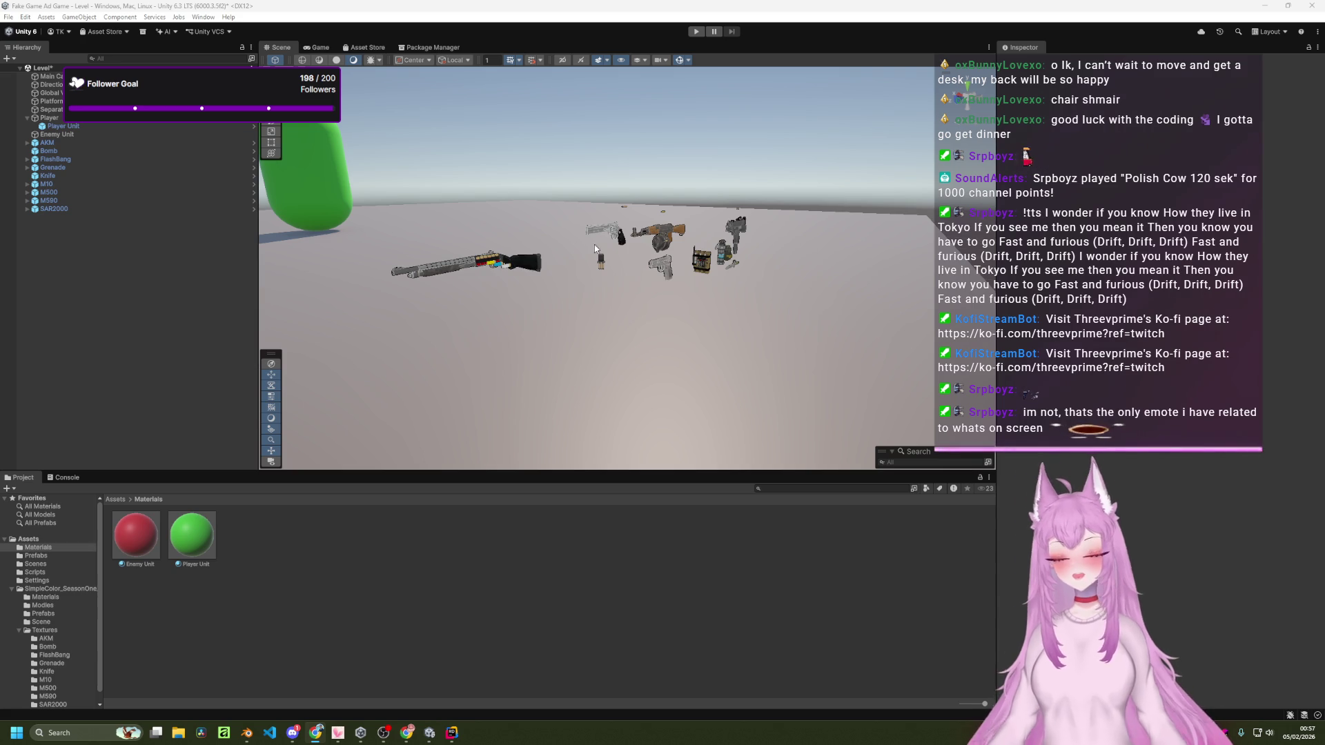
pyautogui.moveTo(594, 244)
pyautogui.mouseDown()
pyautogui.moveTo(586, 225)
pyautogui.moveTo(536, 234)
pyautogui.mouseUp()
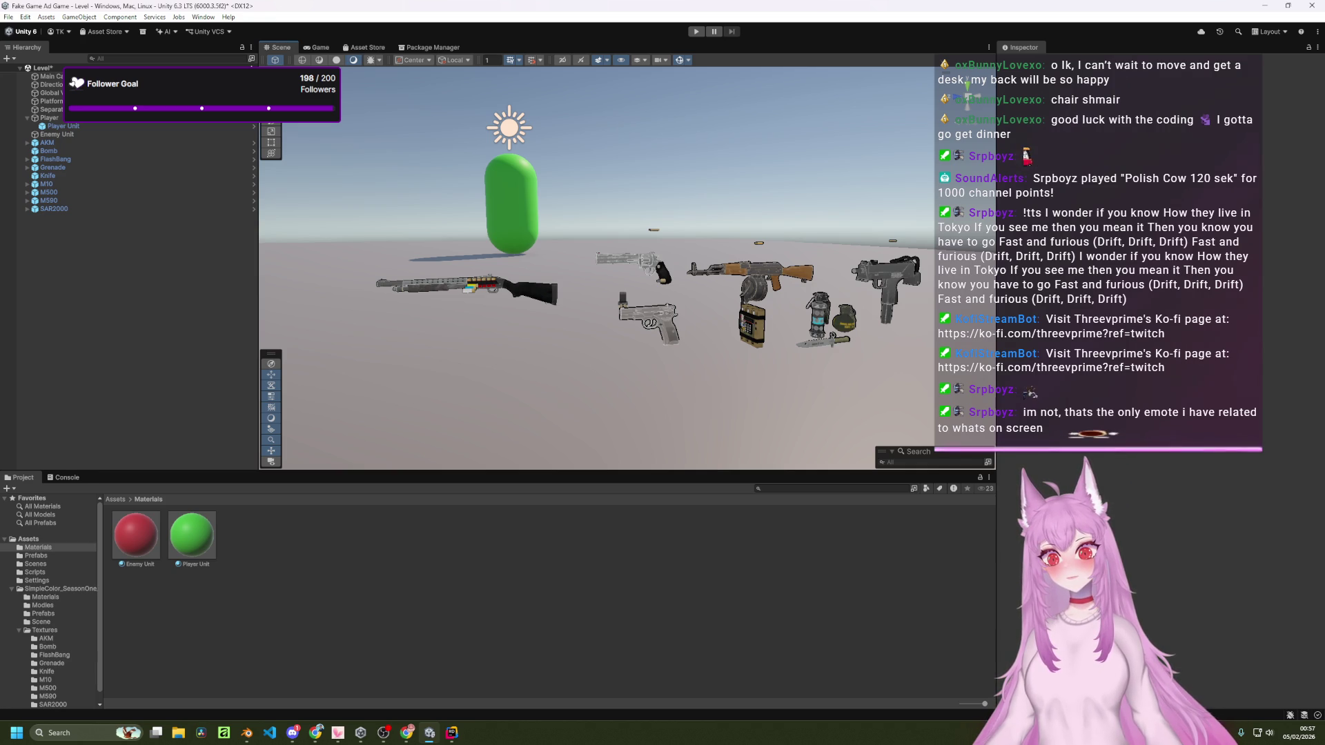
pyautogui.press('super+d')
pyautogui.press('super+d')
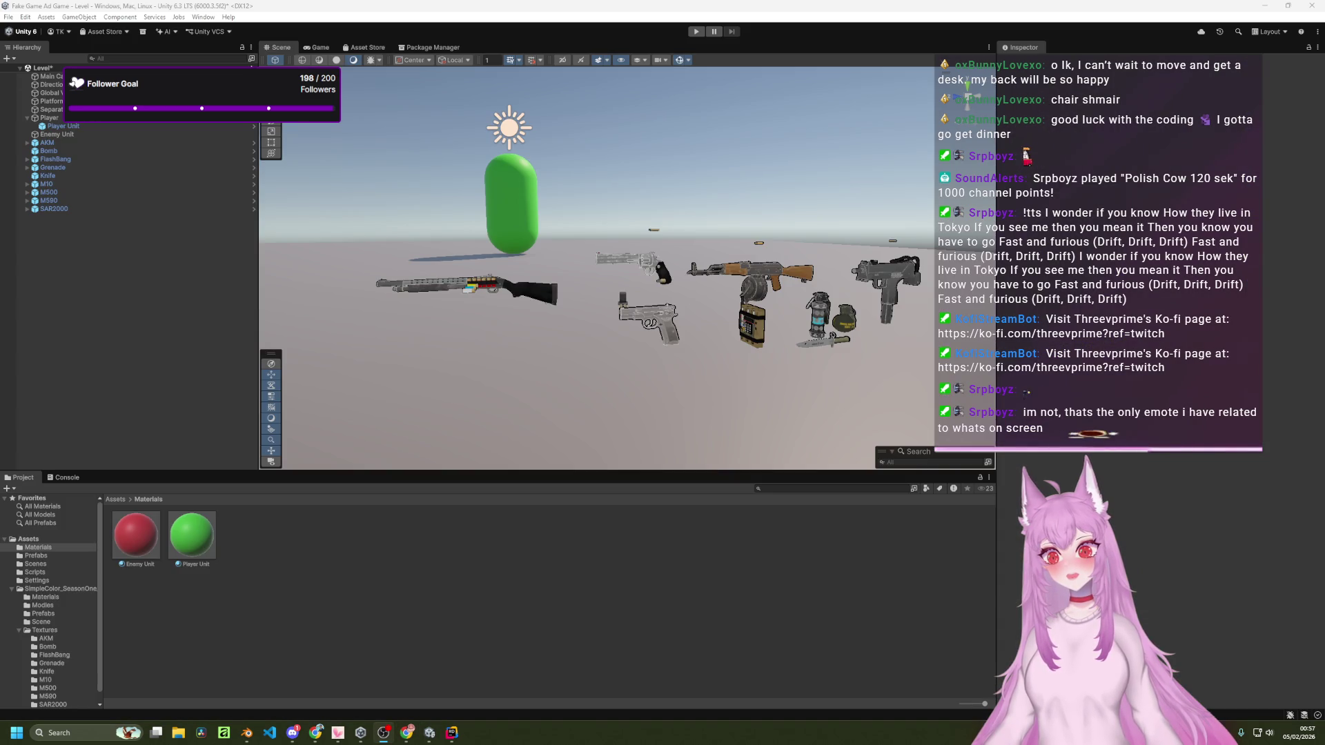